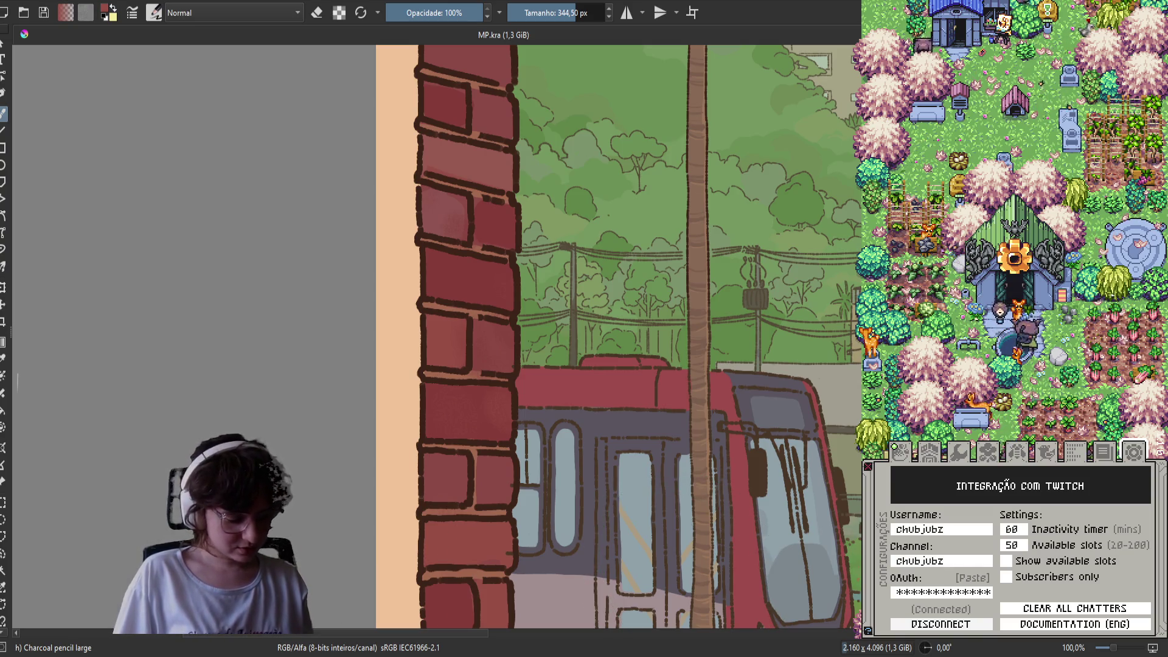
# Unlock the corn slot in the game's crop storage grid
pyautogui.click(909, 455)
pyautogui.scroll(-5, 979, 523)
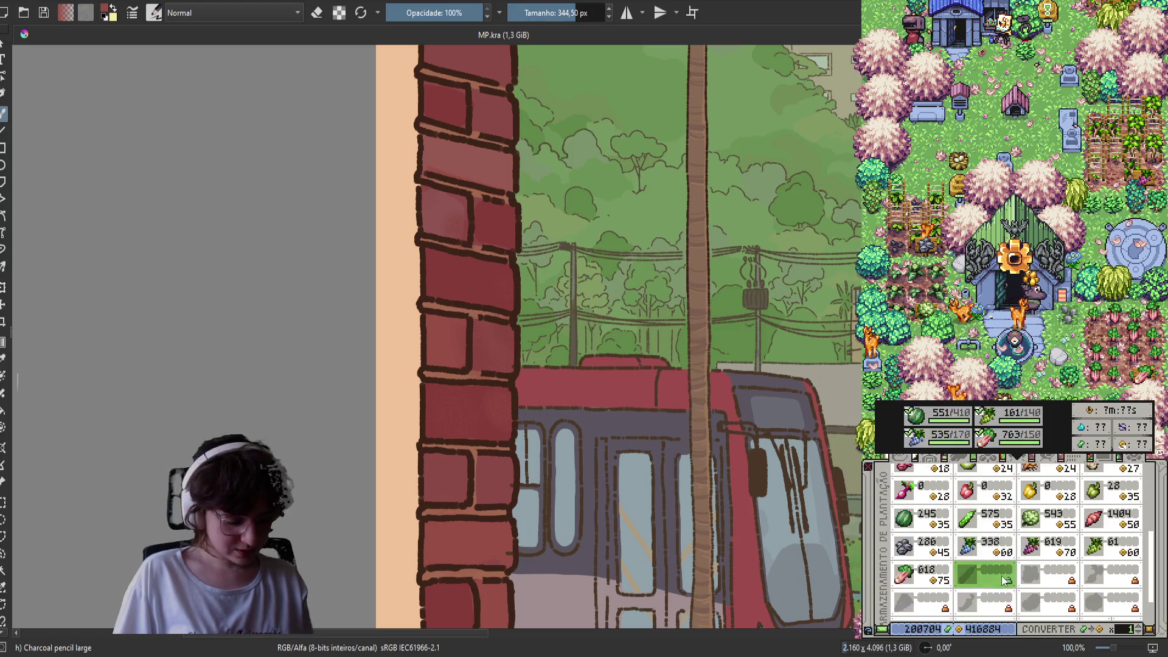
pyautogui.click(980, 525)
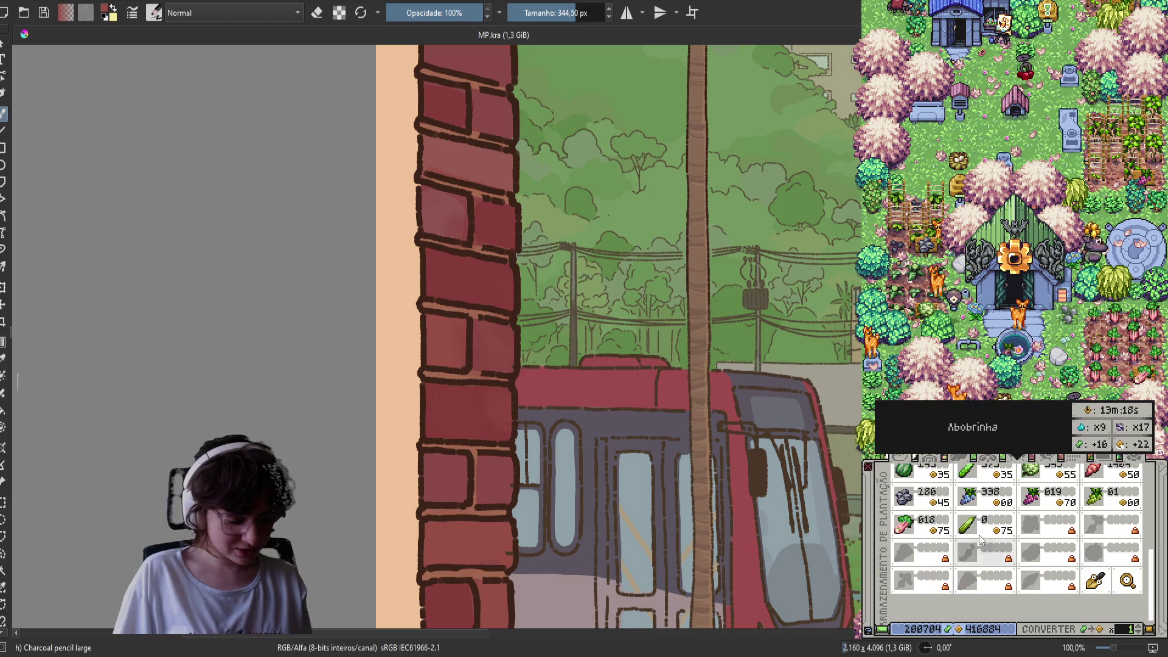
# Pan and scroll around the farm map to view other areas
pyautogui.scroll(-5, 1010, 227)
pyautogui.moveTo(1010, 227)
pyautogui.mouseDown()
pyautogui.moveTo(984, 29)
pyautogui.moveTo(965, 315)
pyautogui.mouseUp()
pyautogui.scroll(6, 965, 315)
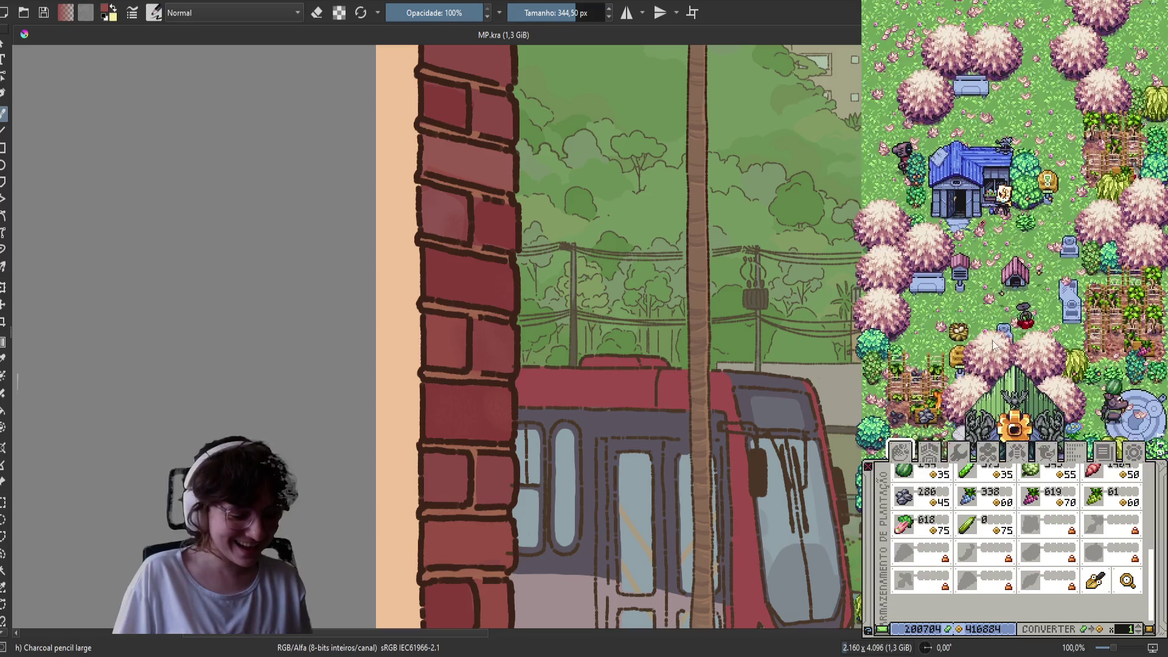
pyautogui.scroll(-10, 915, 239)
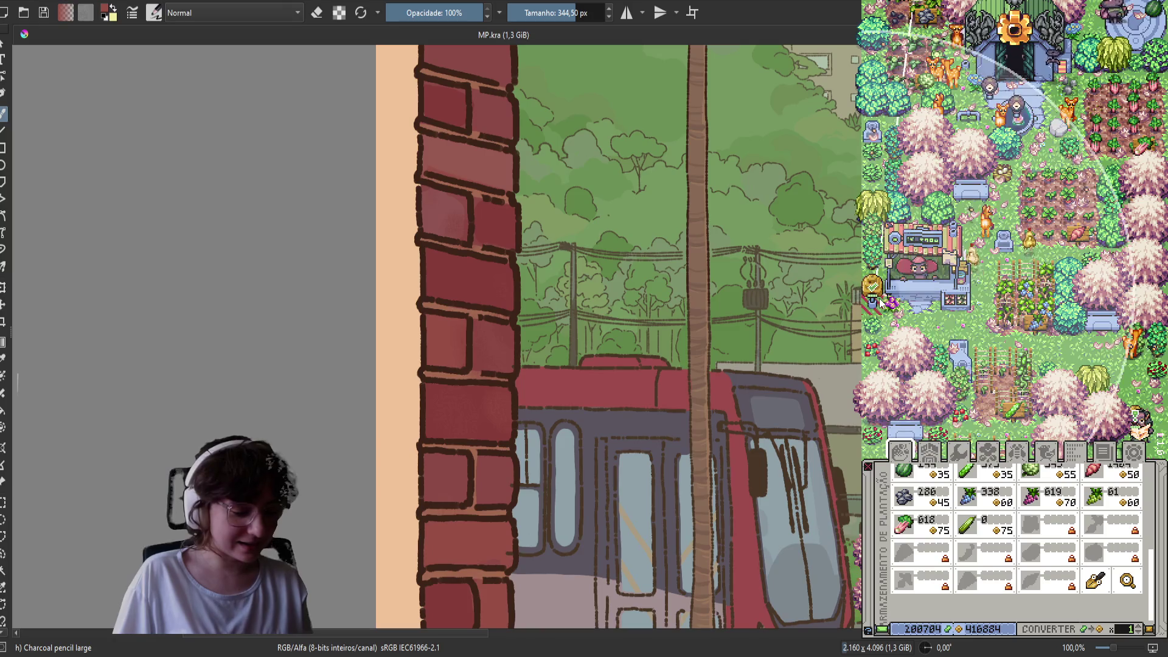
pyautogui.scroll(-5, 915, 239)
pyautogui.scroll(15, 1027, 164)
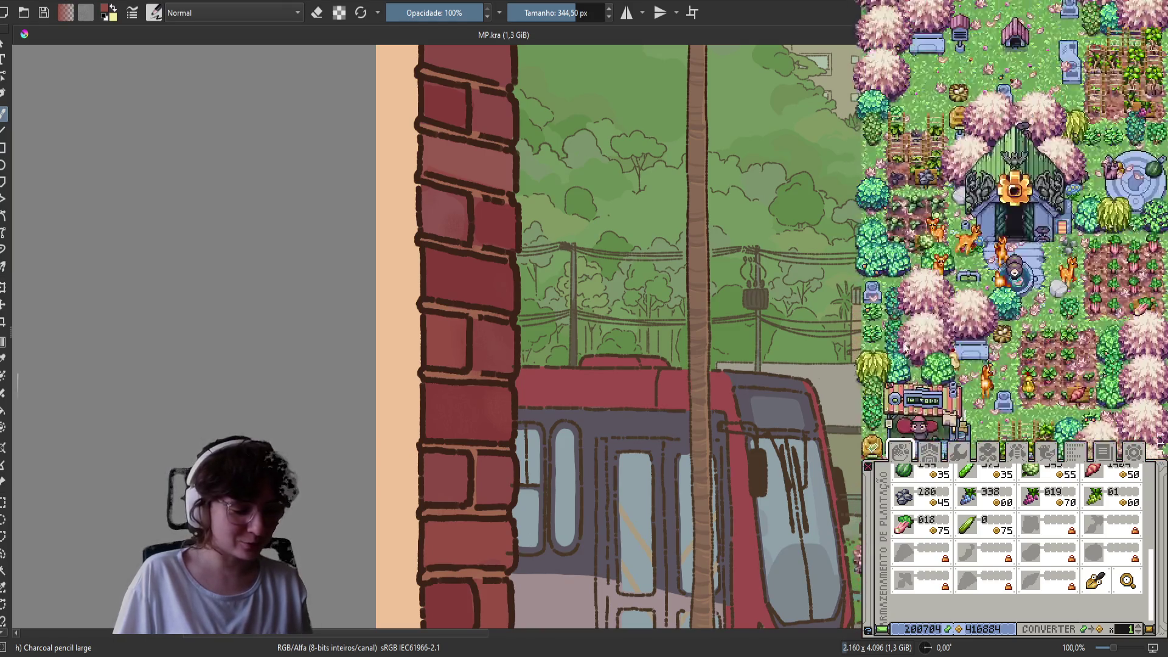
pyautogui.scroll(-4, 976, 350)
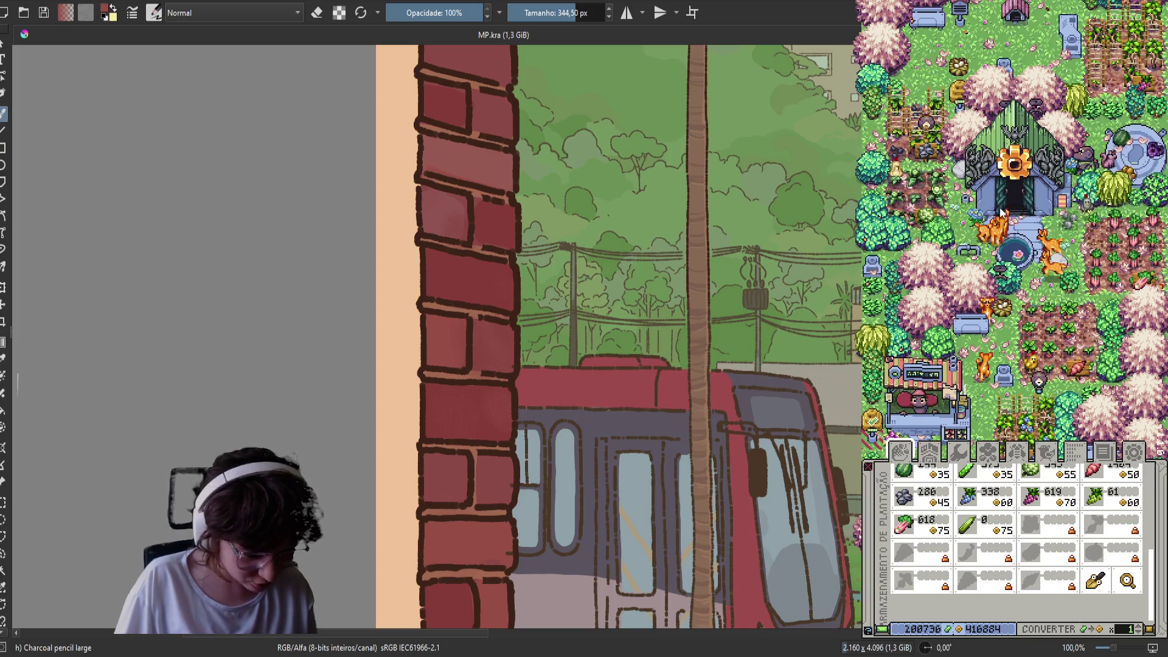
pyautogui.scroll(-2, 1009, 142)
pyautogui.scroll(3, 1007, 146)
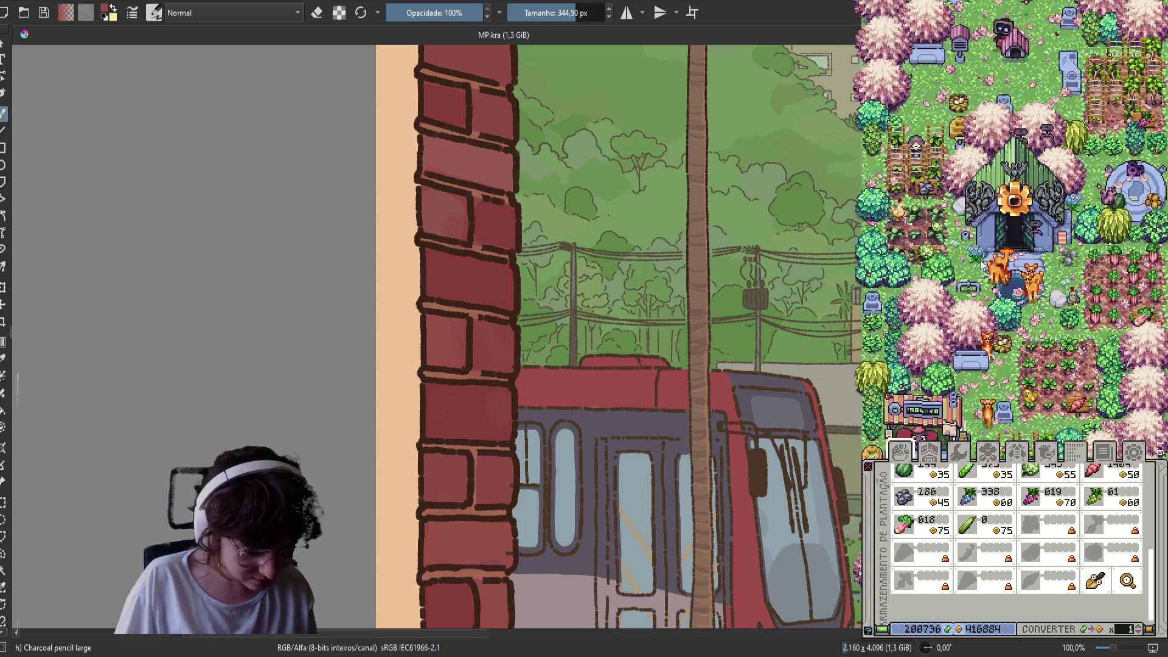
pyautogui.scroll(-1, 1015, 210)
pyautogui.scroll(1, 1011, 214)
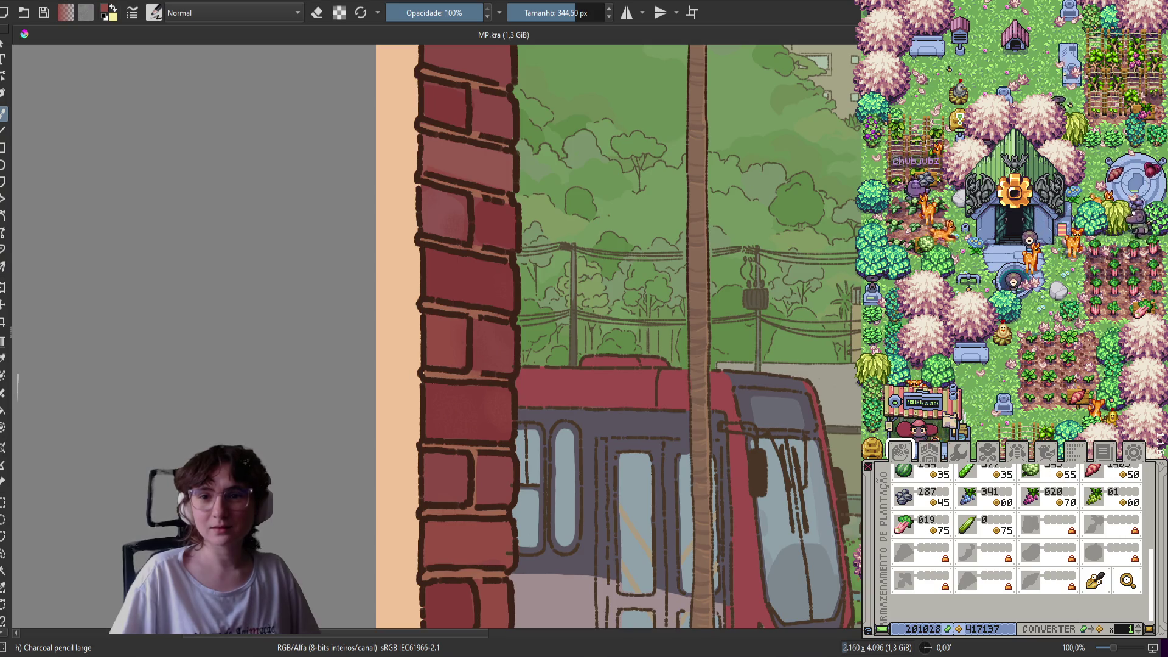
# Play the Fall Guys clip 'a jogada de milhões' in Opera to its end screen, then open a suggested clip
pyautogui.hotkey('alt', 'Tab')
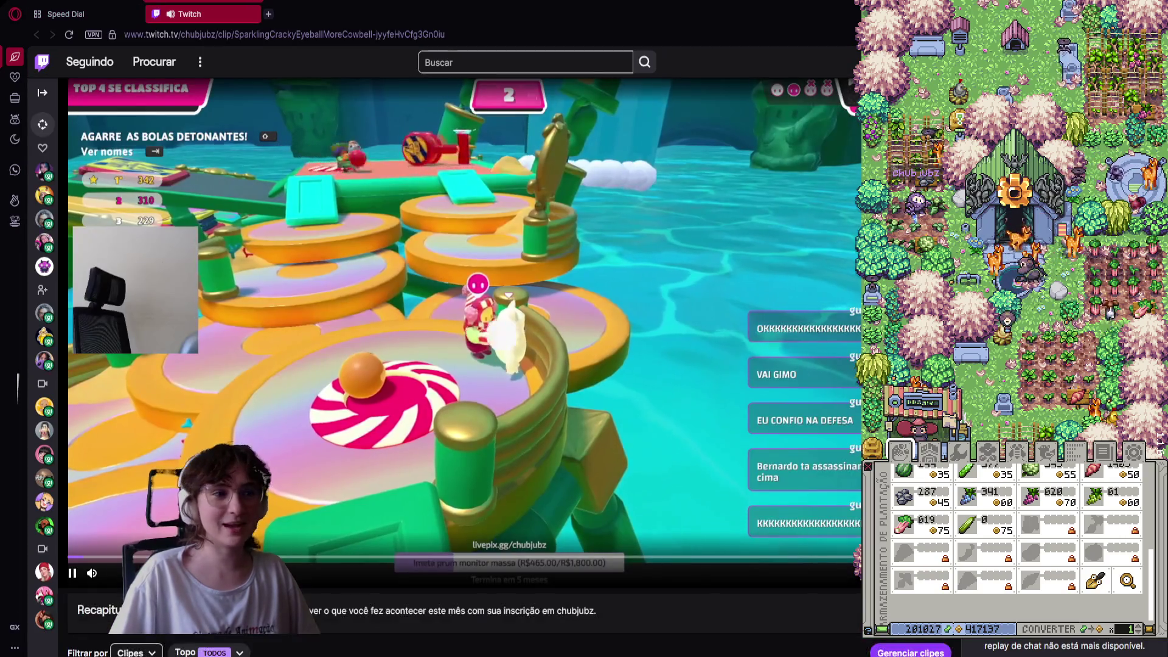
pyautogui.scroll(-5, 290, 396)
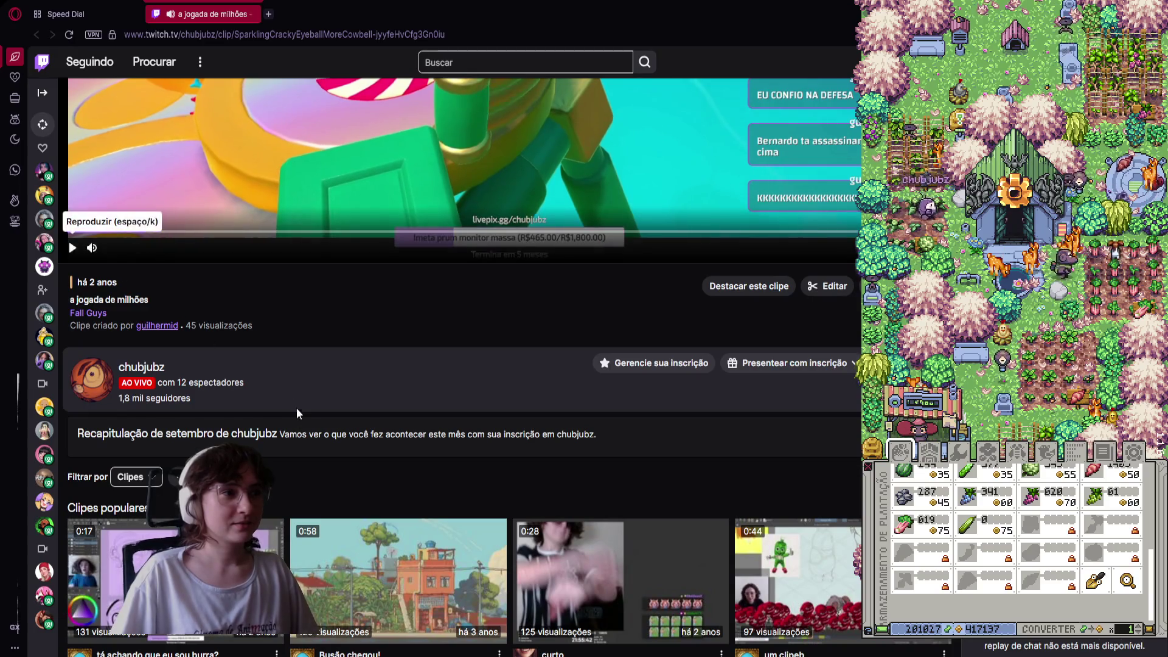
pyautogui.scroll(5, 291, 397)
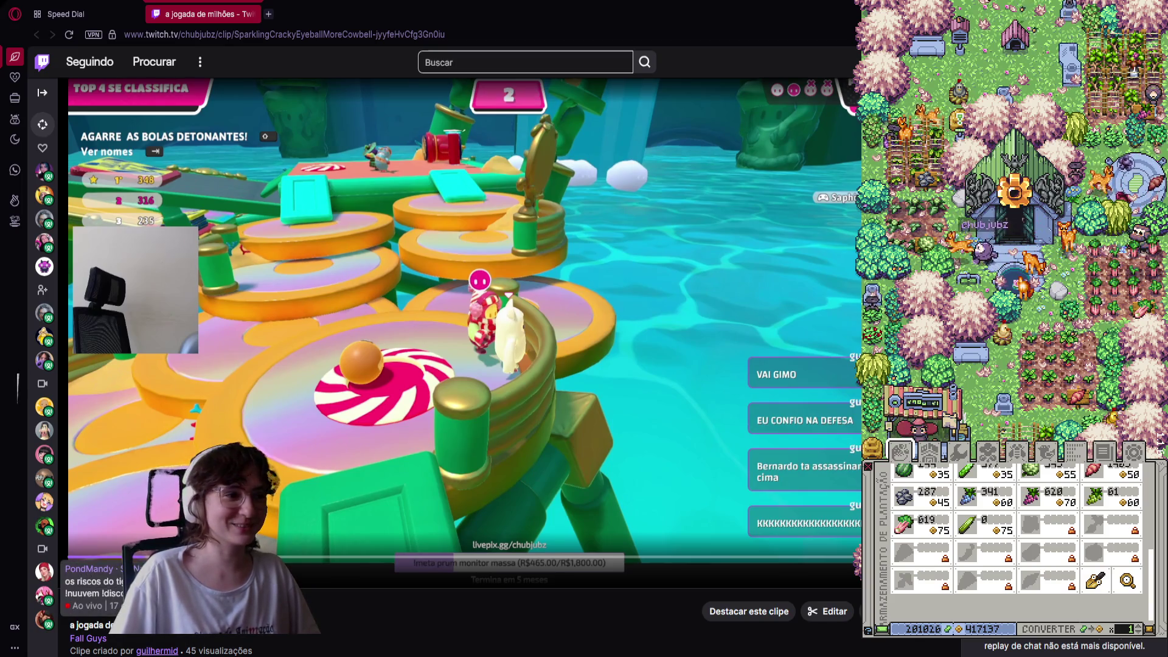
pyautogui.click(73, 557)
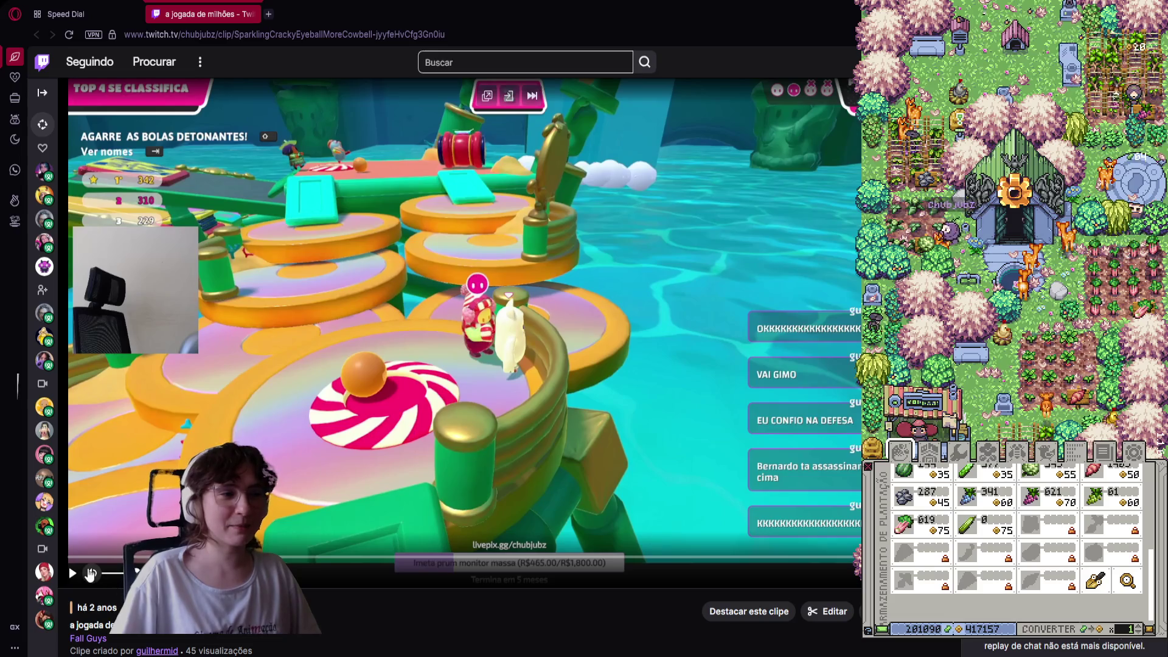
pyautogui.click(71, 573)
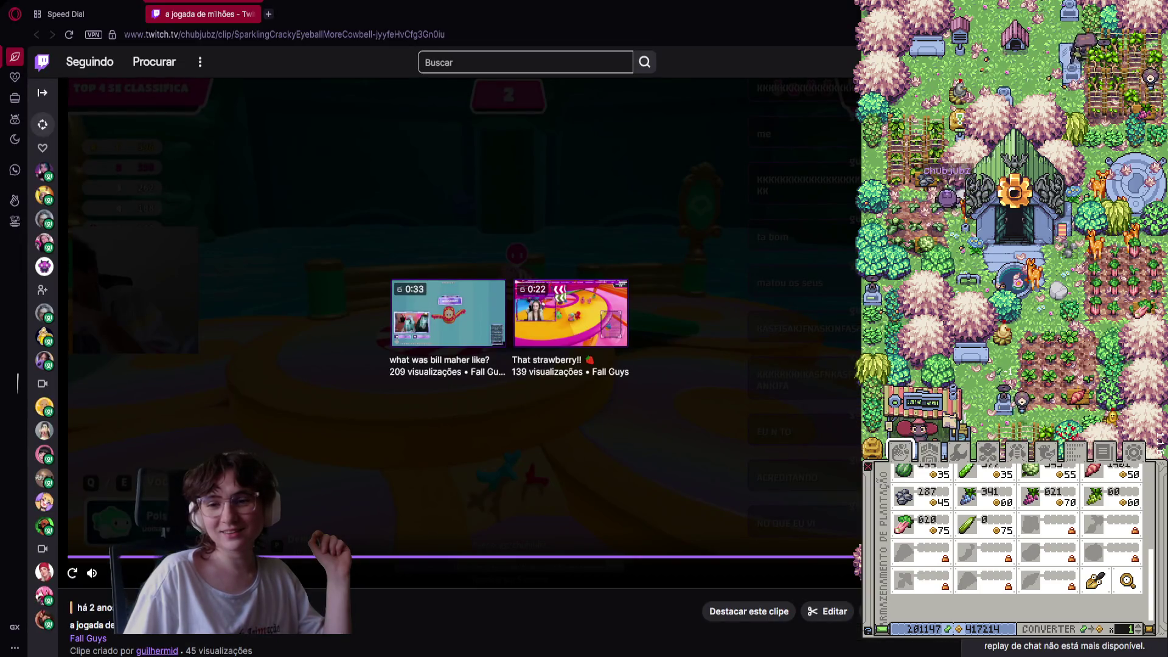
pyautogui.click(570, 313)
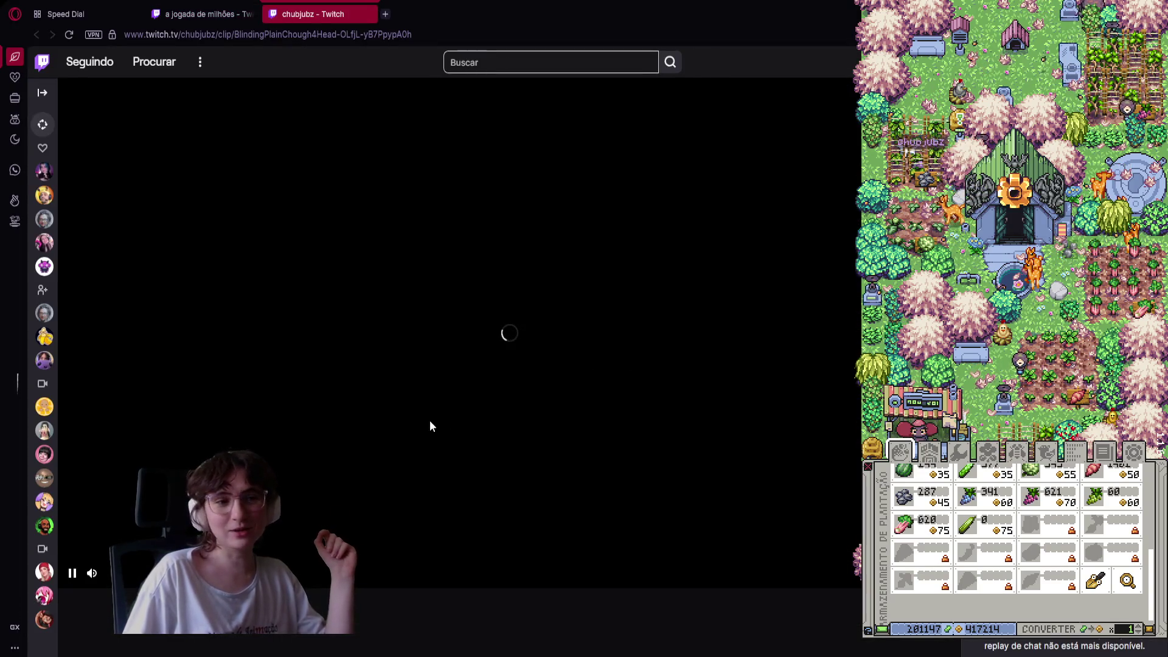
# Pause and resume the Fall Guys clip 'o vento' in its new Opera tab
pyautogui.scroll(-5, 427, 444)
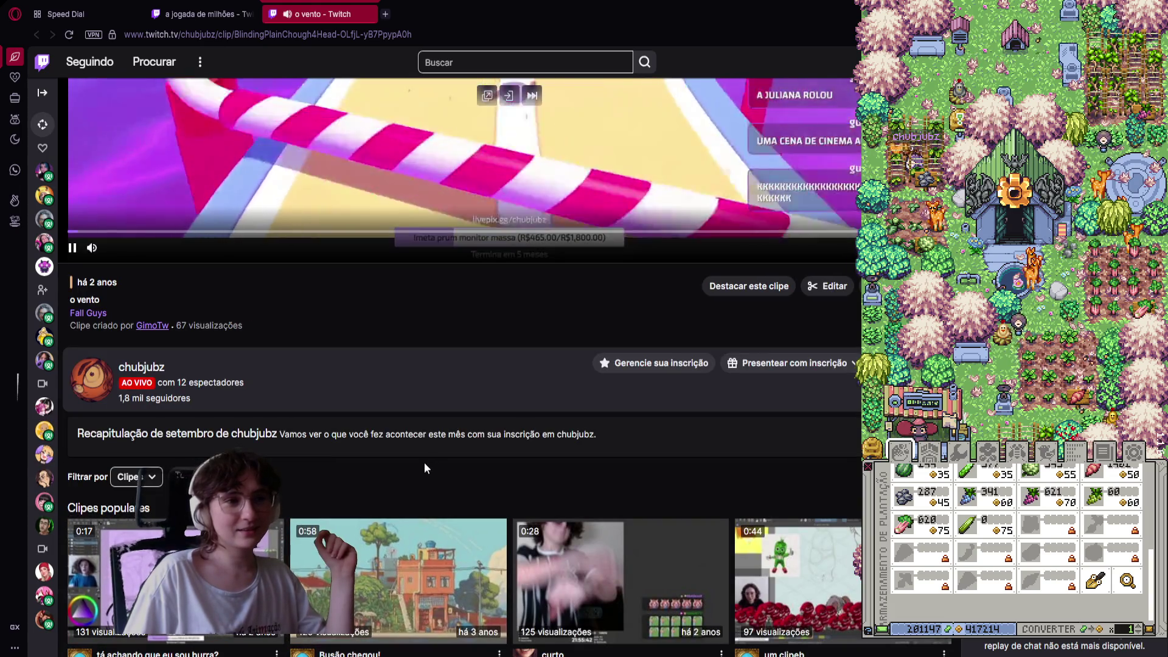
pyautogui.scroll(5, 424, 462)
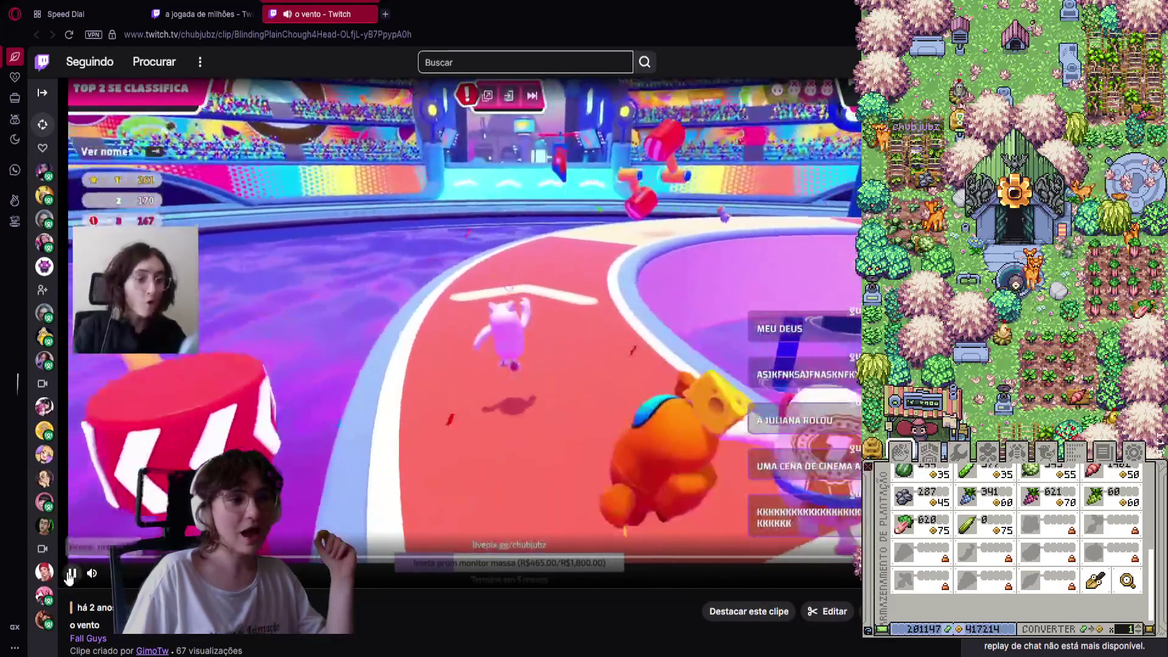
pyautogui.click(71, 573)
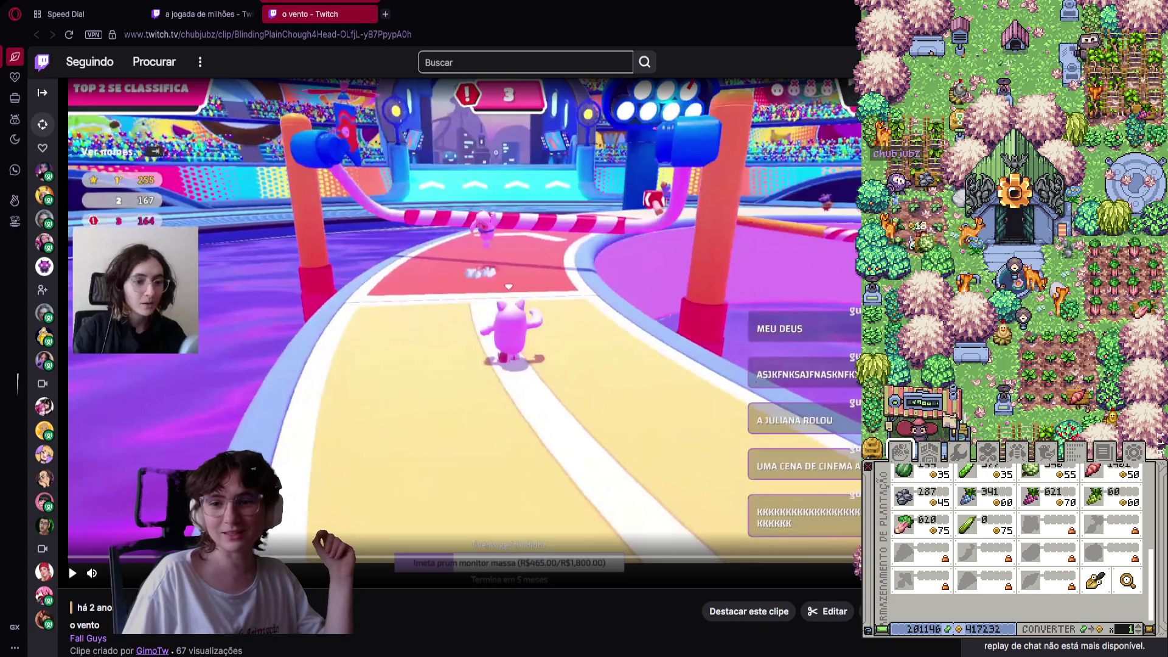
pyautogui.click(72, 573)
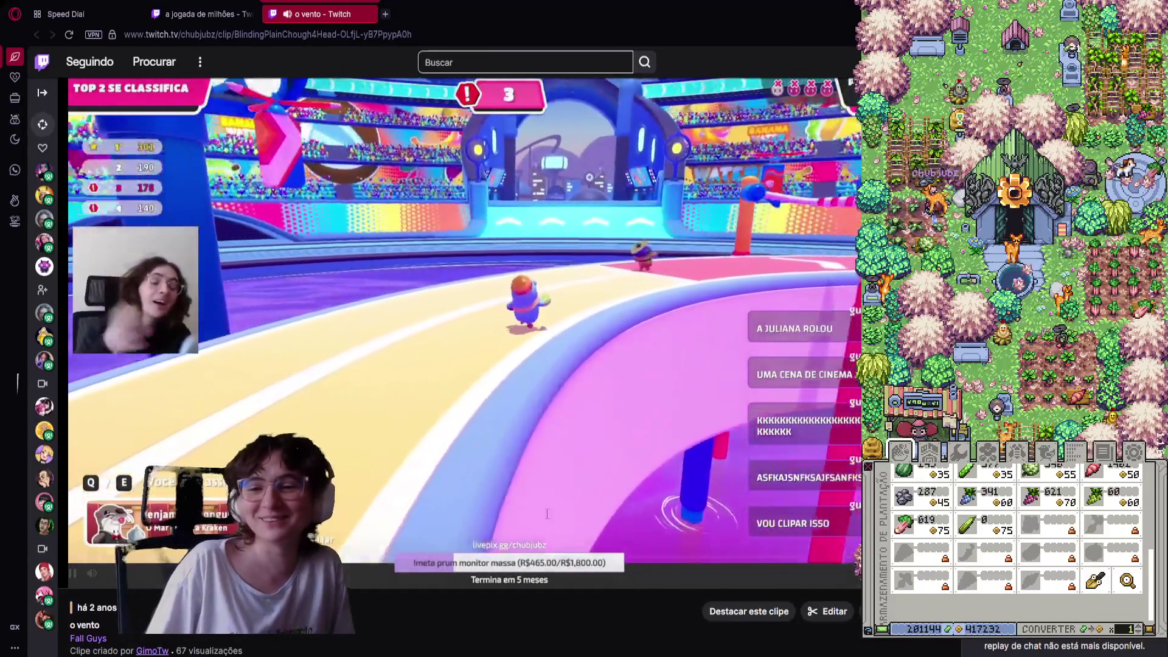
pyautogui.moveTo(575, 410)
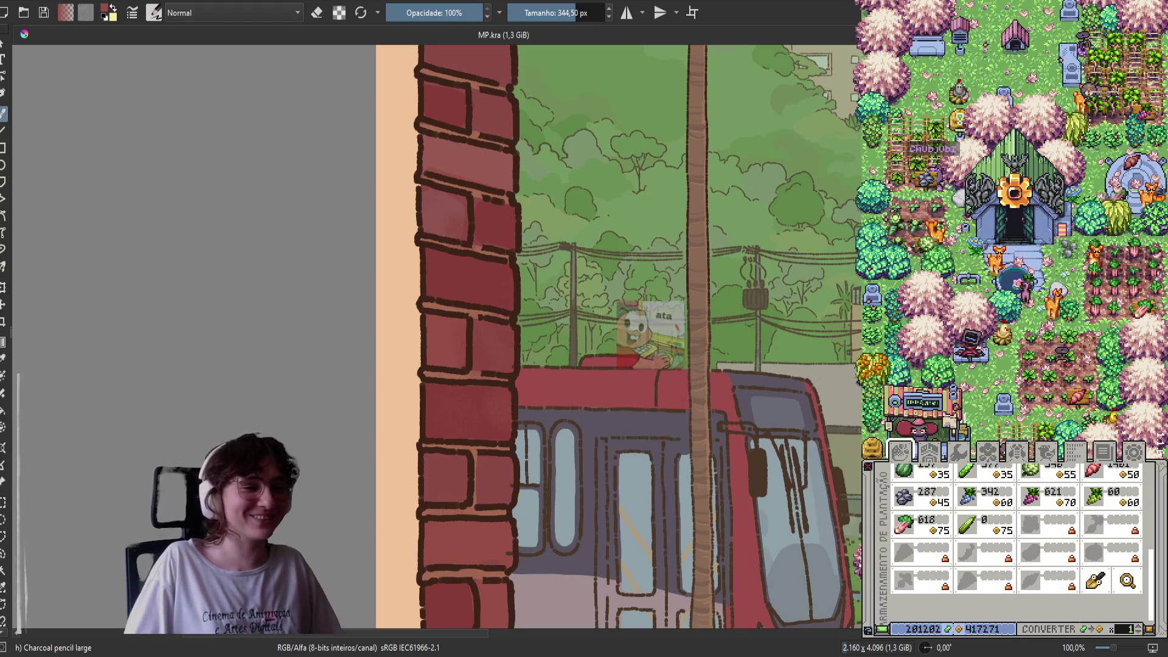
pyautogui.moveTo(449, 281); pyautogui.dragTo(347, 268)
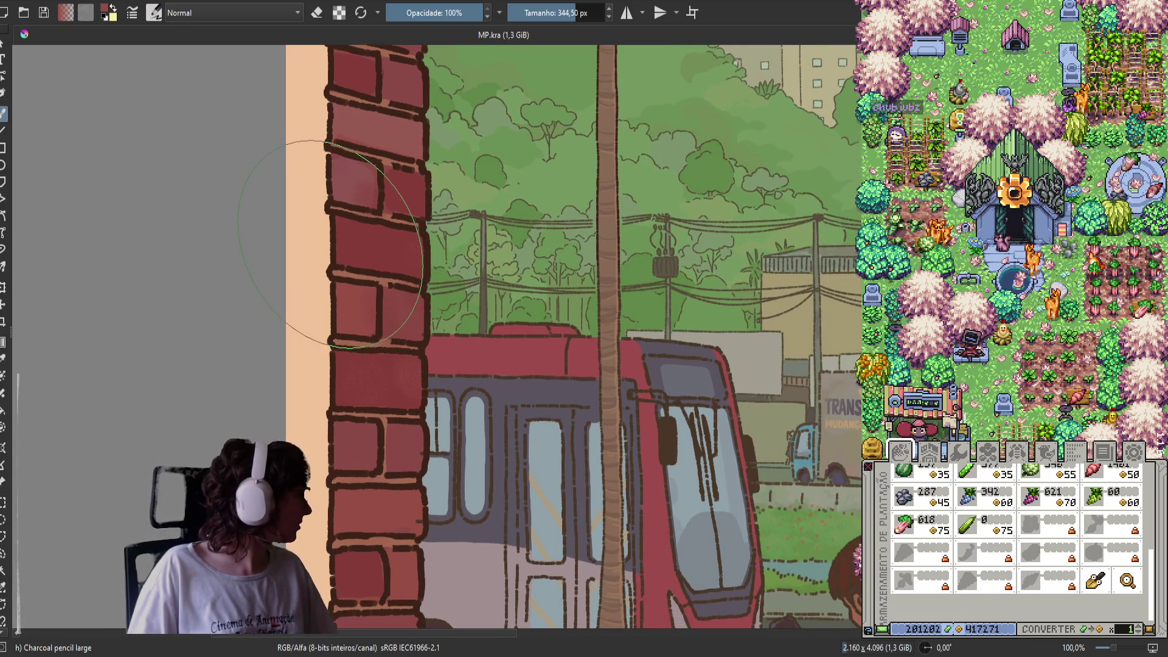
pyautogui.moveTo(503, 360)
pyautogui.mouseDown()
pyautogui.moveTo(331, 295)
pyautogui.moveTo(364, 322)
pyautogui.mouseUp()
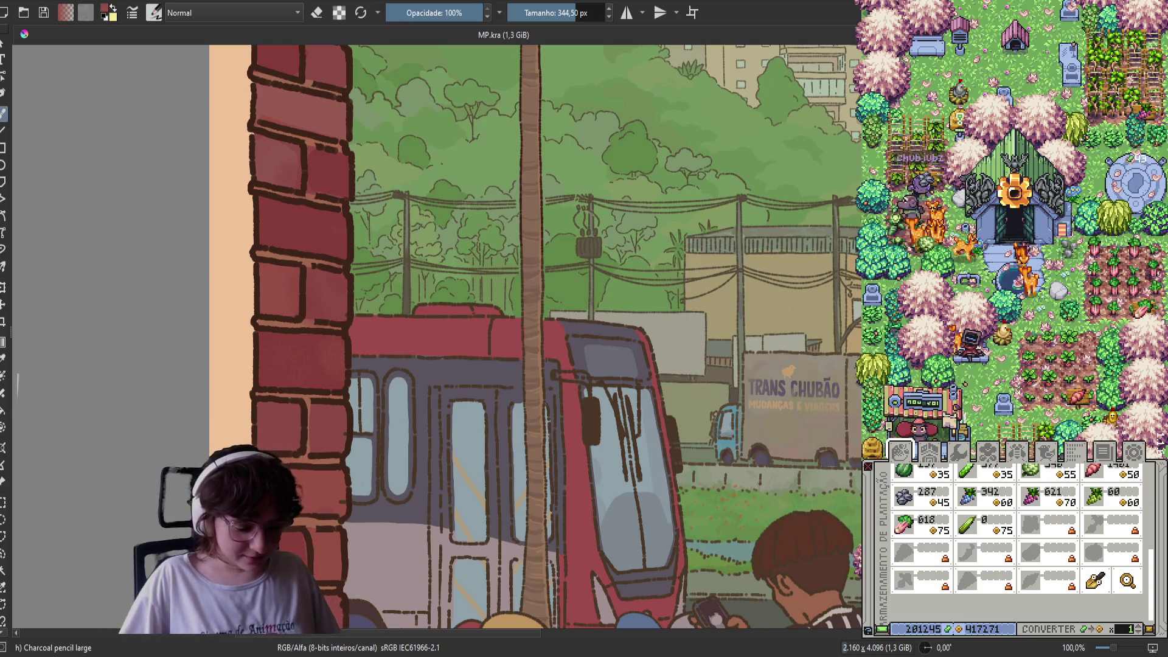
pyautogui.moveTo(1047, 524)
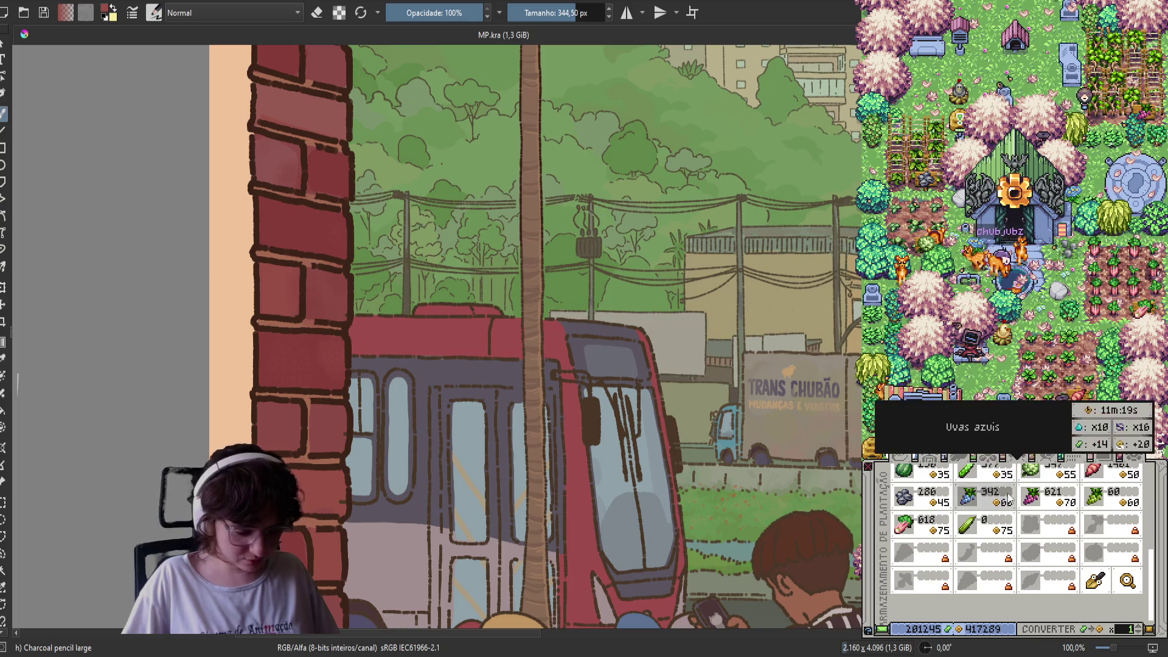
pyautogui.scroll(1, 1016, 529)
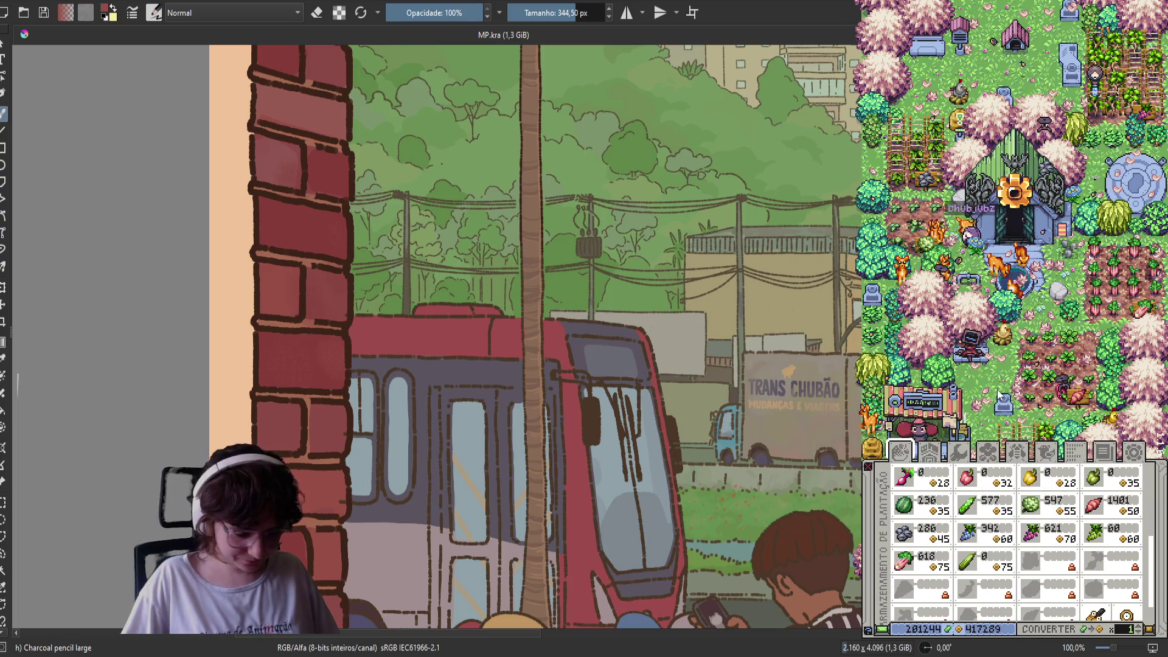
pyautogui.scroll(-2, 976, 398)
pyautogui.scroll(3, 973, 396)
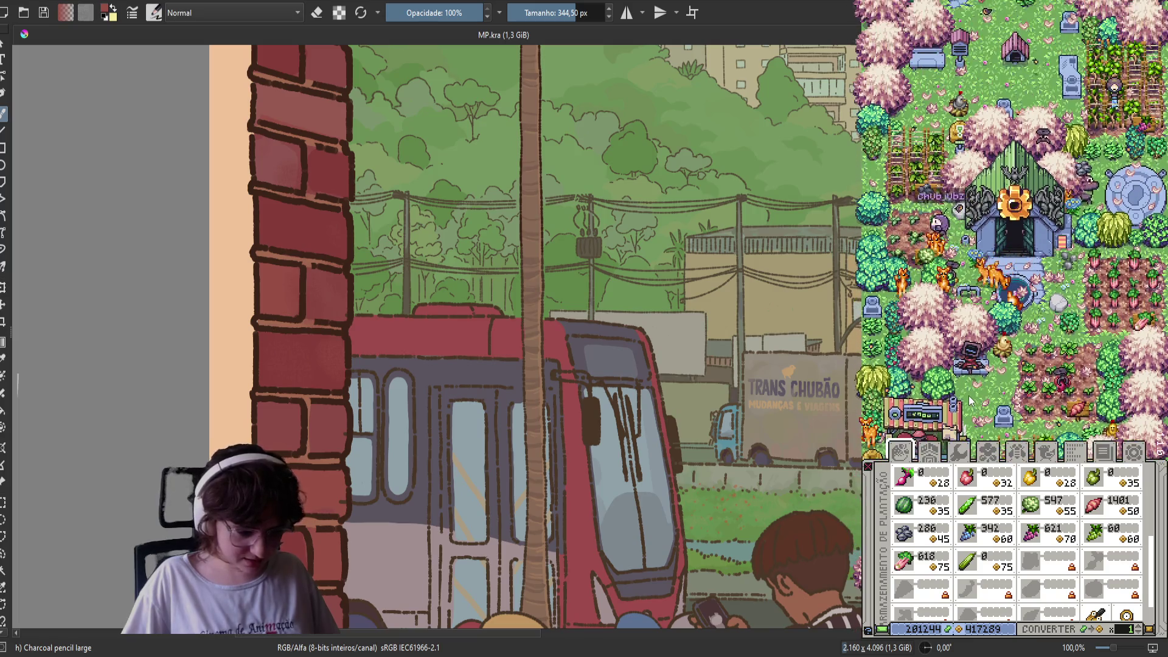
pyautogui.scroll(-3, 970, 393)
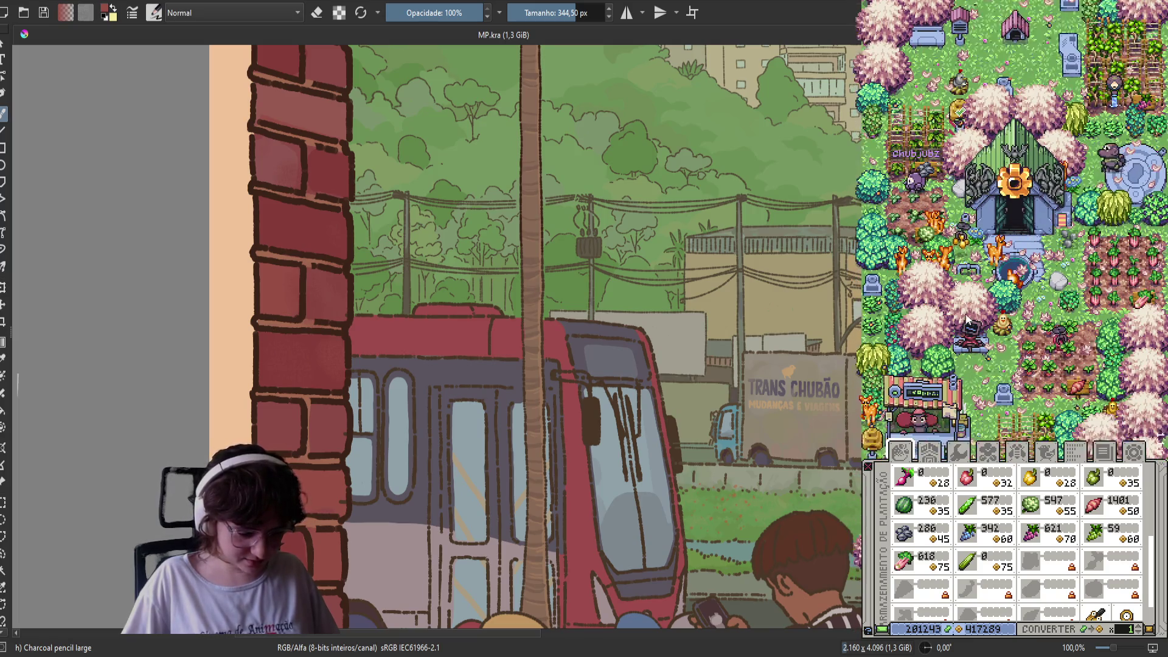
pyautogui.scroll(-2, 959, 184)
pyautogui.scroll(2, 949, 219)
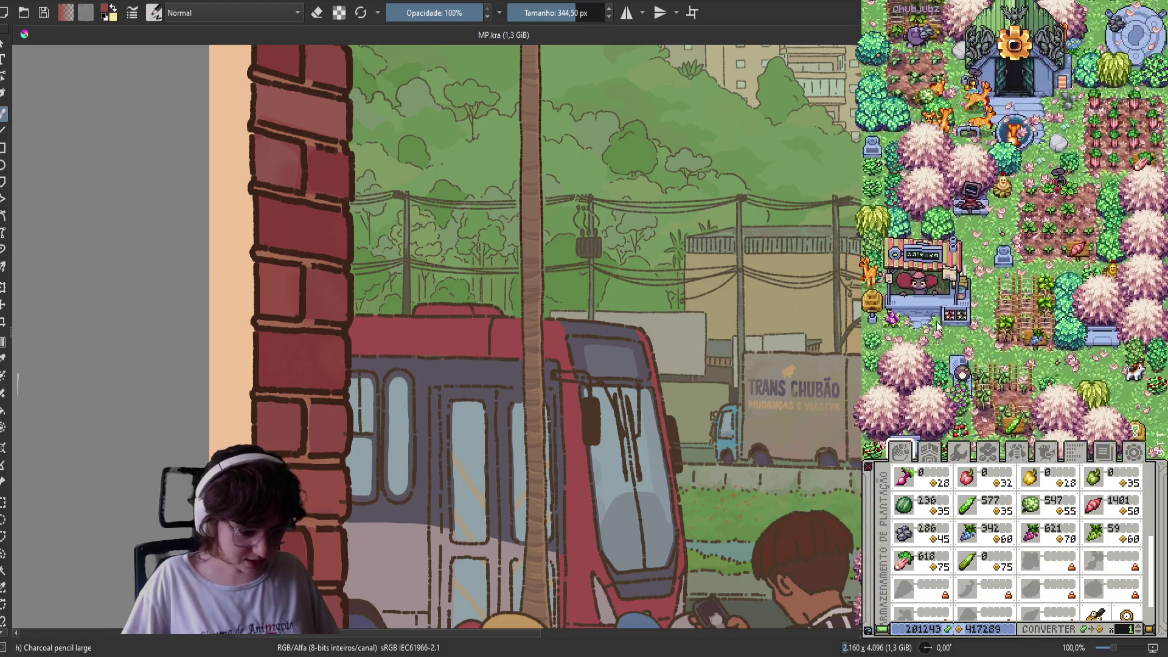
pyautogui.scroll(5, 943, 235)
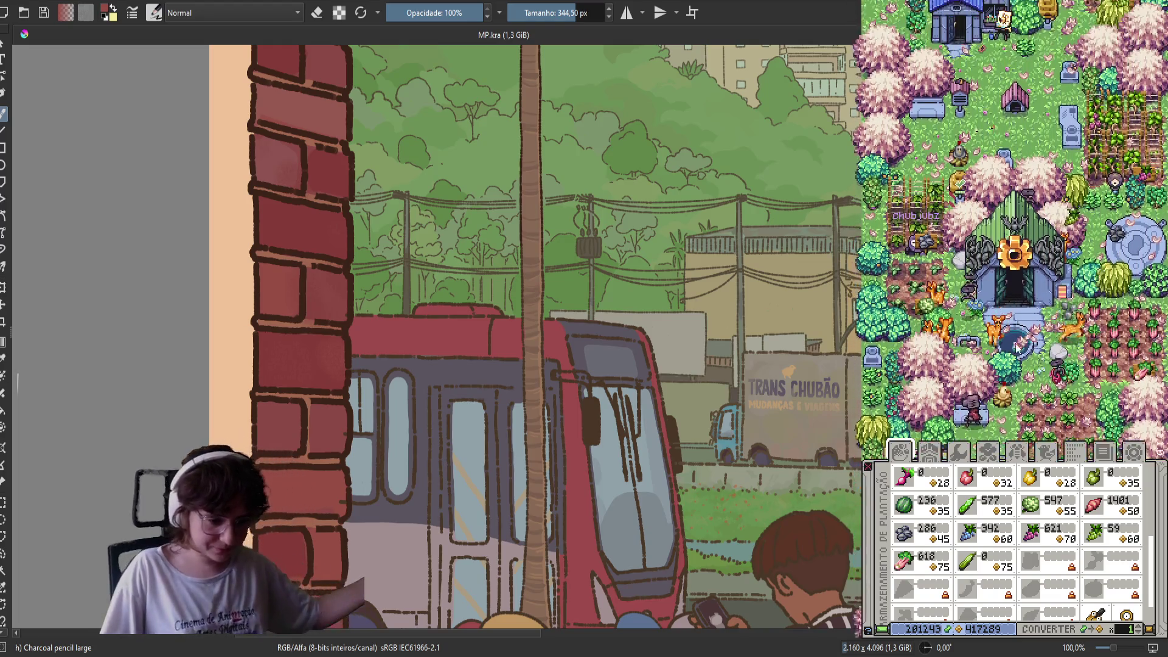
pyautogui.scroll(2, 973, 404)
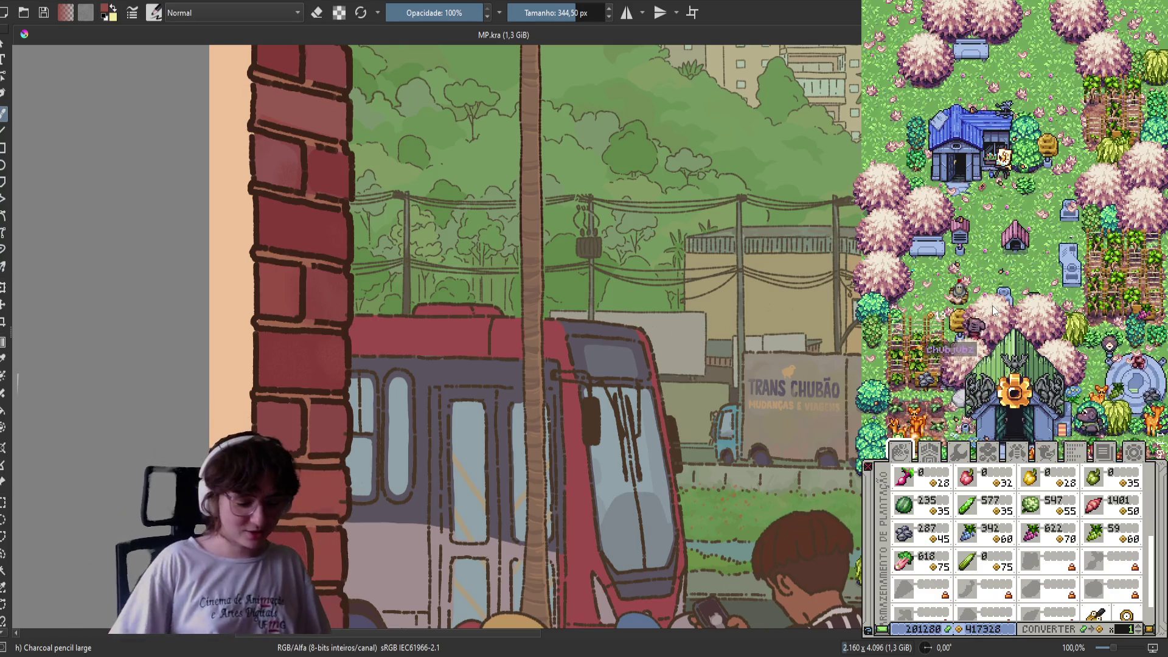
pyautogui.moveTo(1014, 411); pyautogui.dragTo(1019, 213)
pyautogui.scroll(-5, 1019, 210)
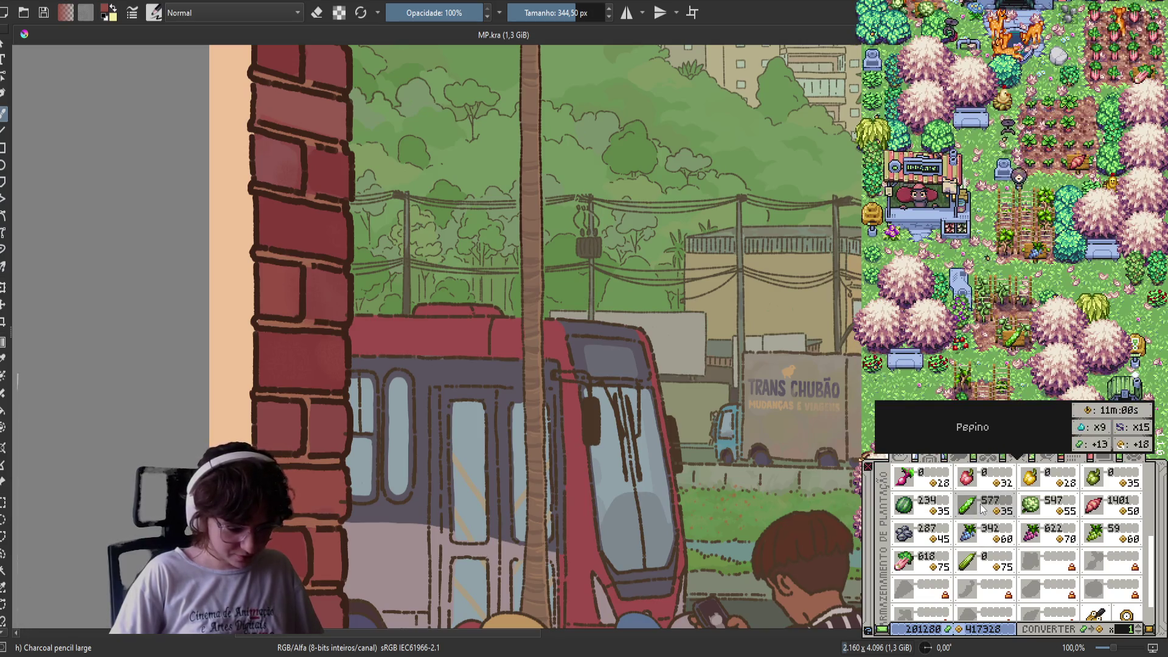
pyautogui.moveTo(965, 602)
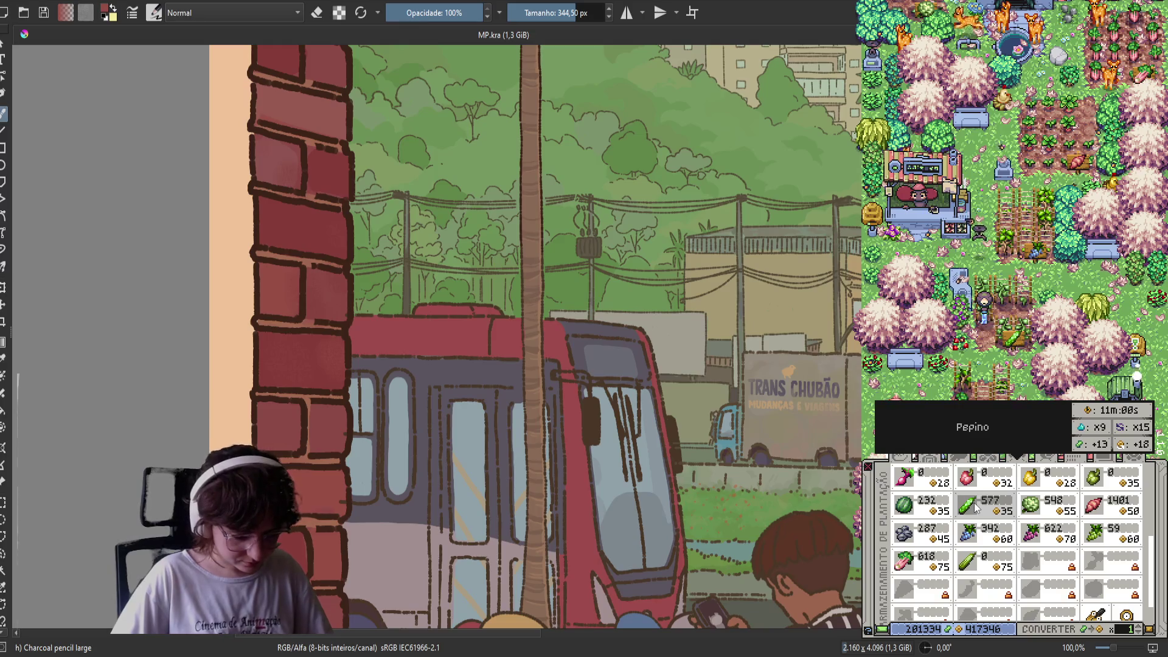
pyautogui.click(993, 460)
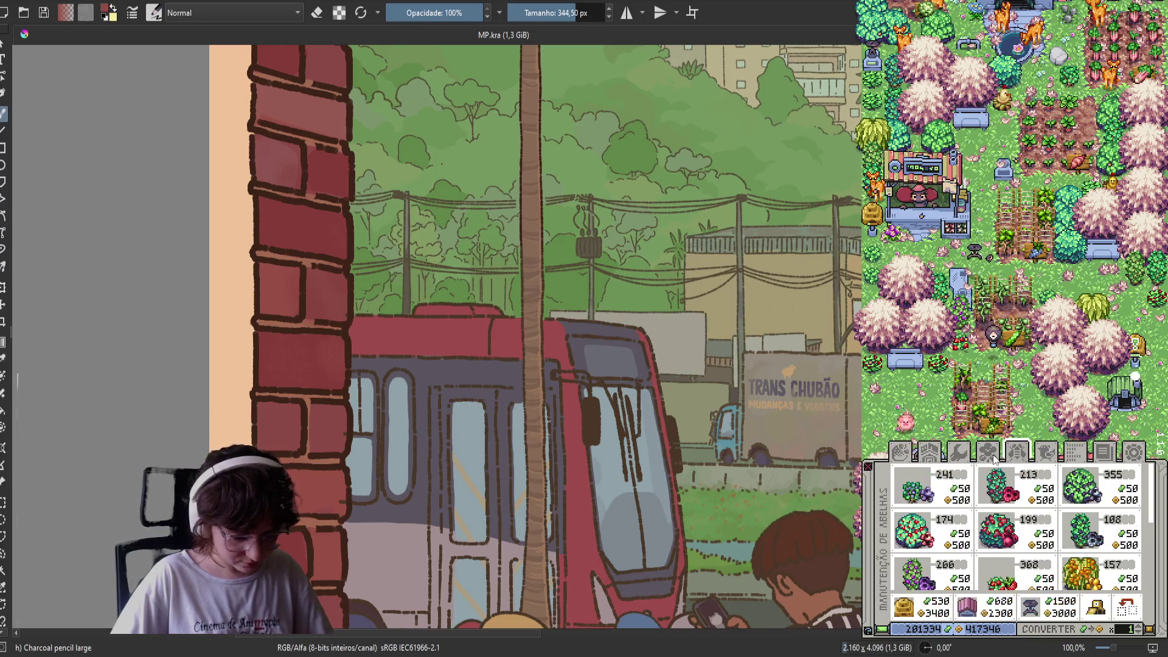
# Remove the cucumber plaque with the red X tool and place a fresh cucumber plaque
pyautogui.click(953, 599)
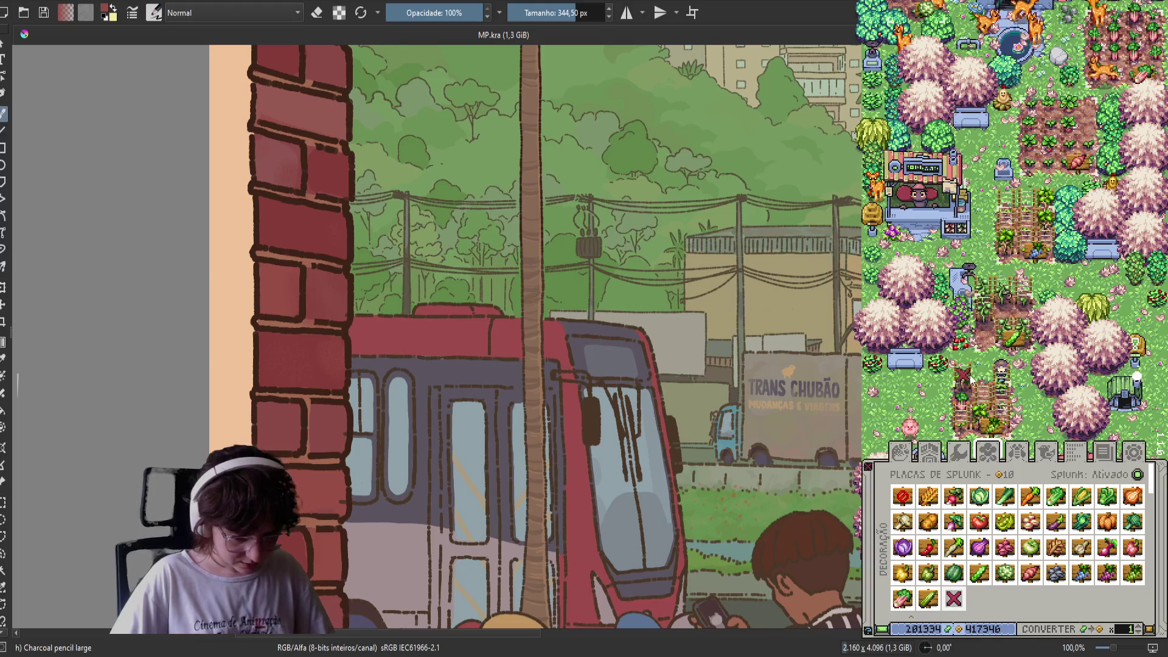
pyautogui.click(1030, 329)
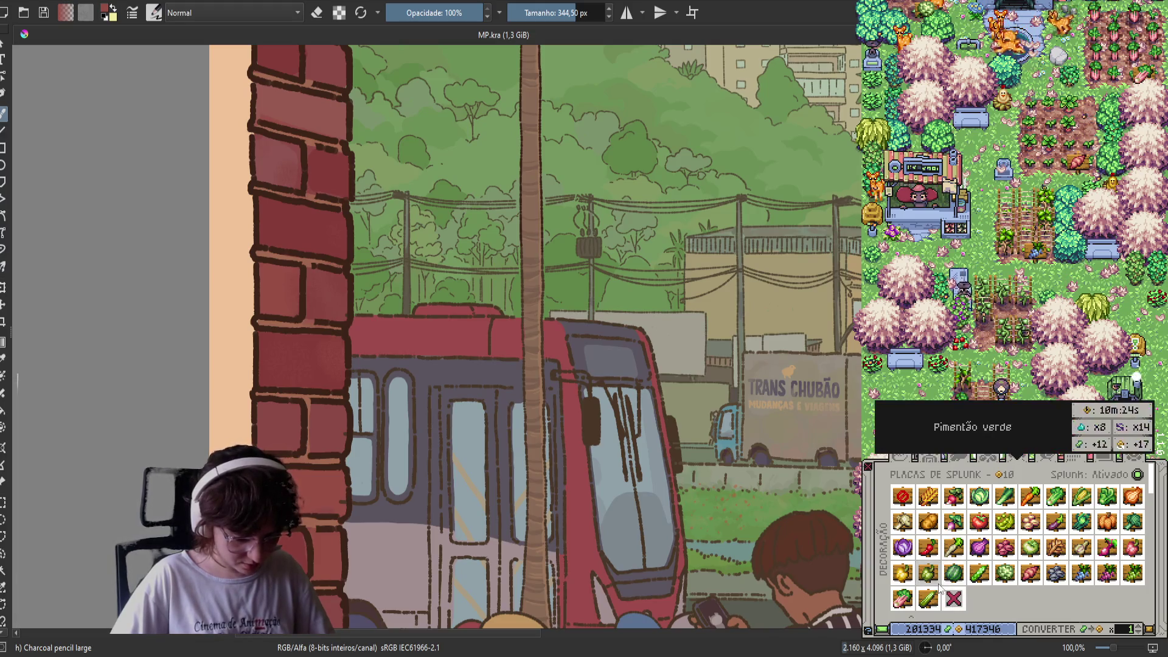
pyautogui.click(1013, 331)
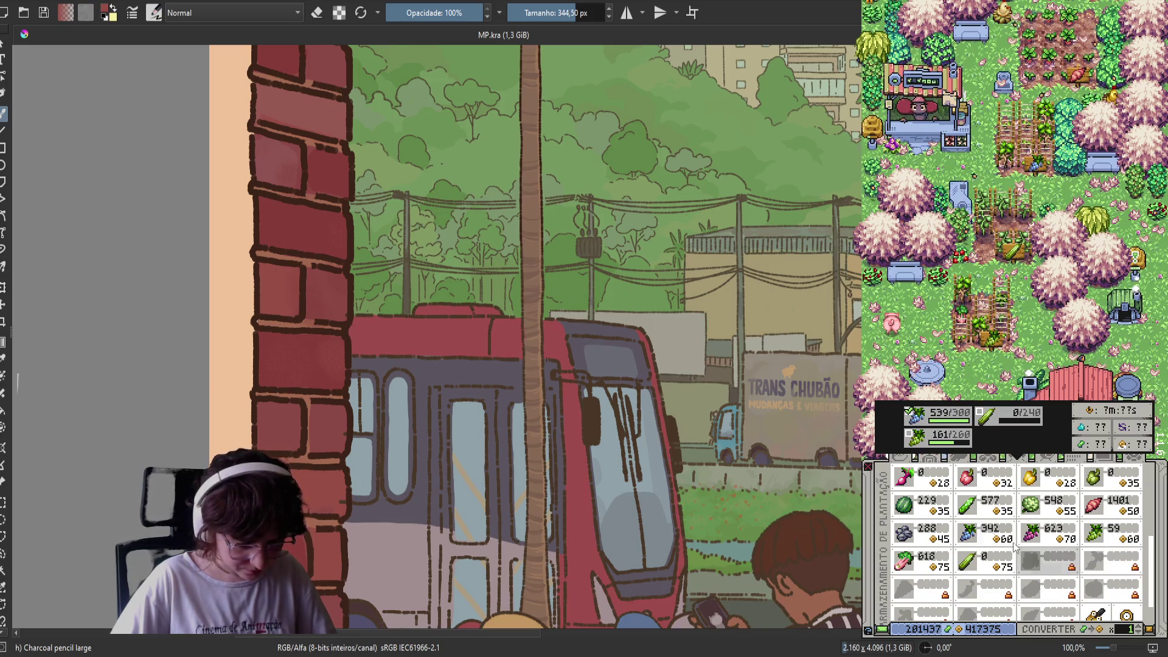
pyautogui.scroll(5, 1022, 535)
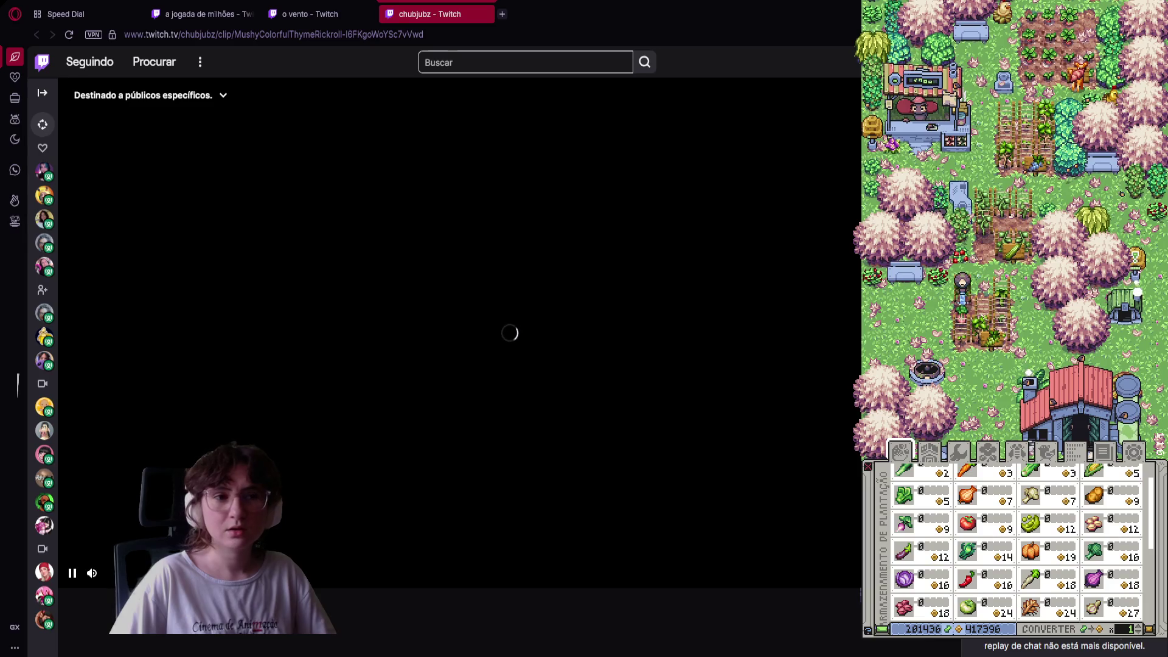
# Watch the 'salave!' clip to its end, then open the 'blublueblu' clip in a new tab
pyautogui.scroll(-5, 459, 365)
pyautogui.scroll(5, 460, 365)
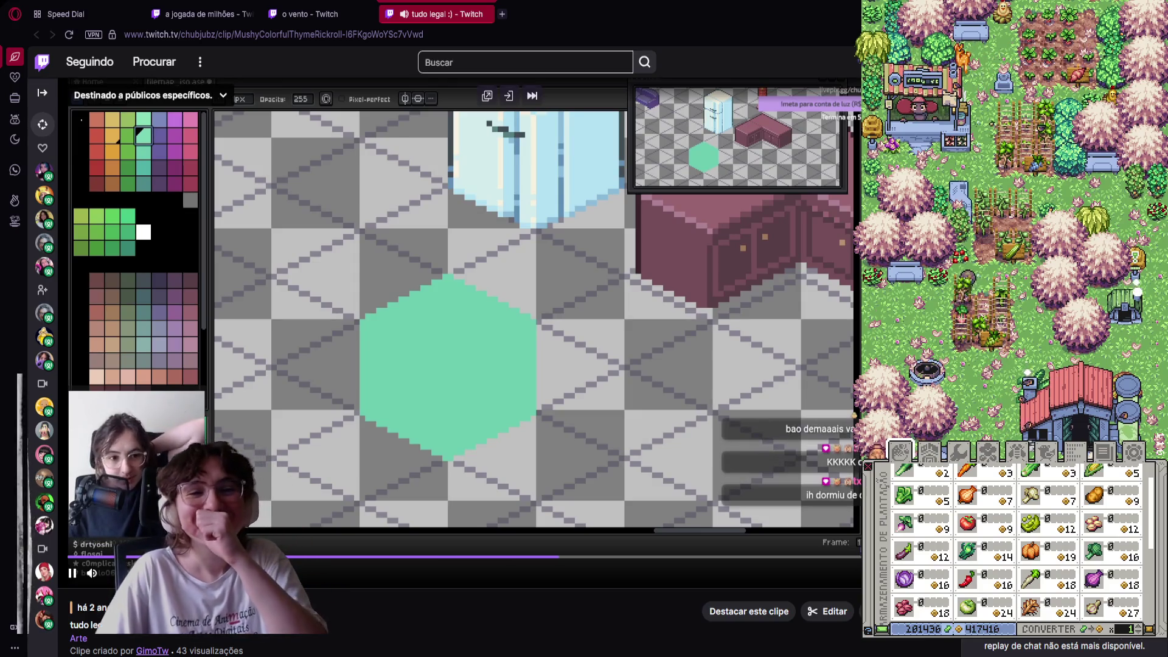
pyautogui.moveTo(466, 254)
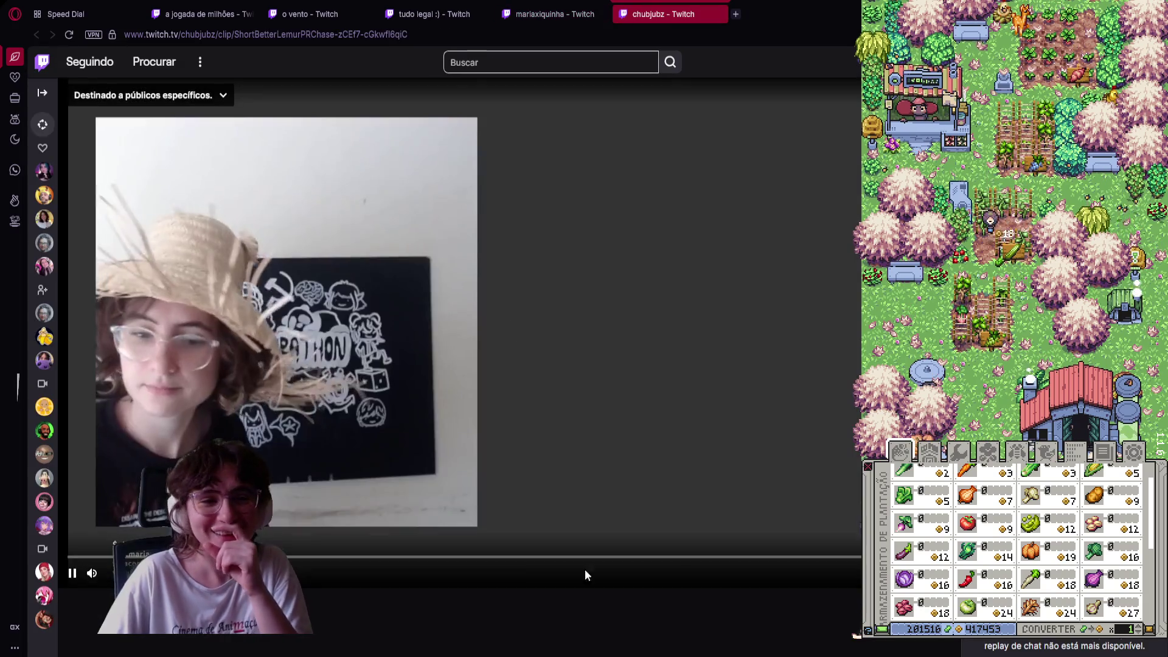
pyautogui.scroll(-5, 495, 618)
pyautogui.scroll(5, 582, 514)
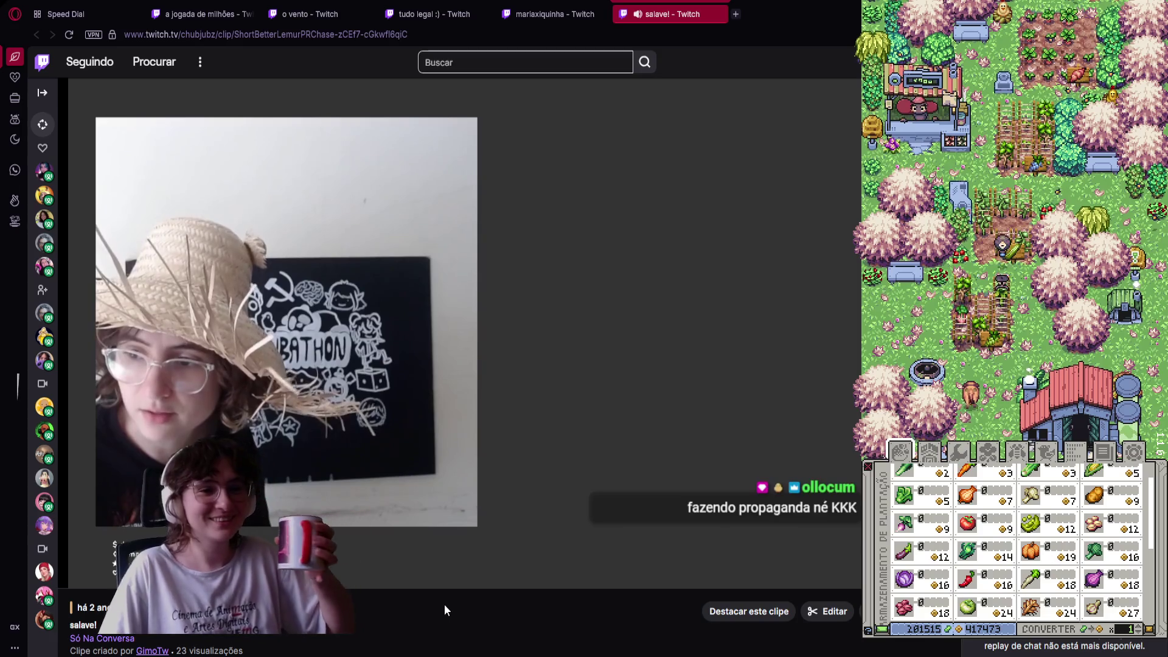
pyautogui.moveTo(442, 584)
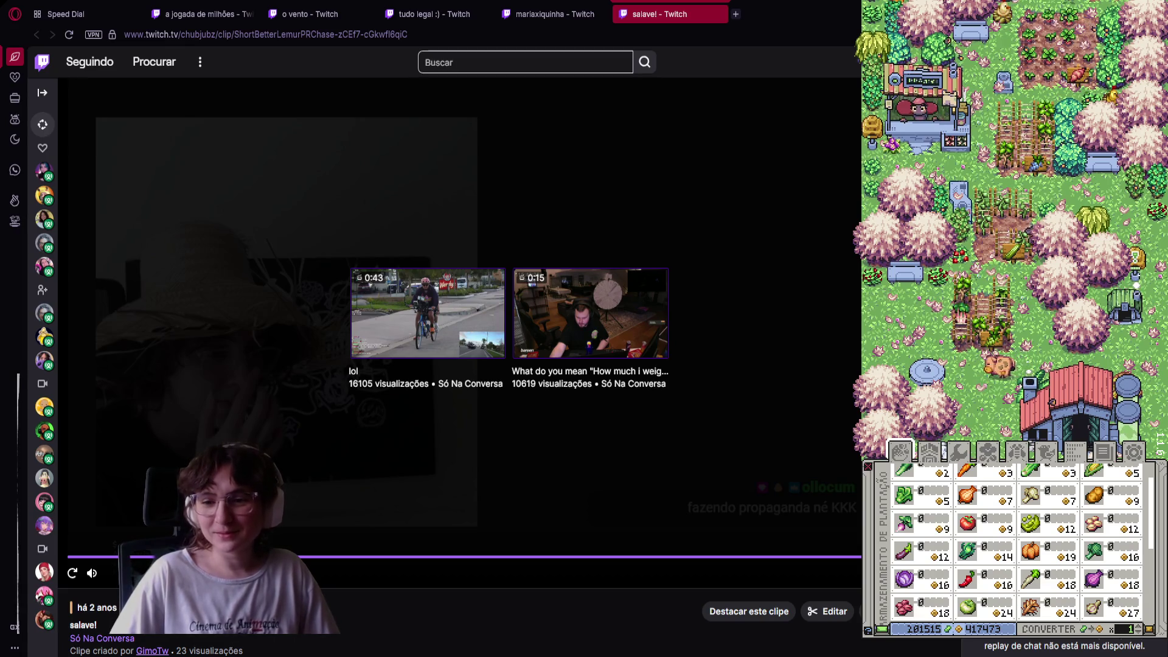
pyautogui.click(427, 314)
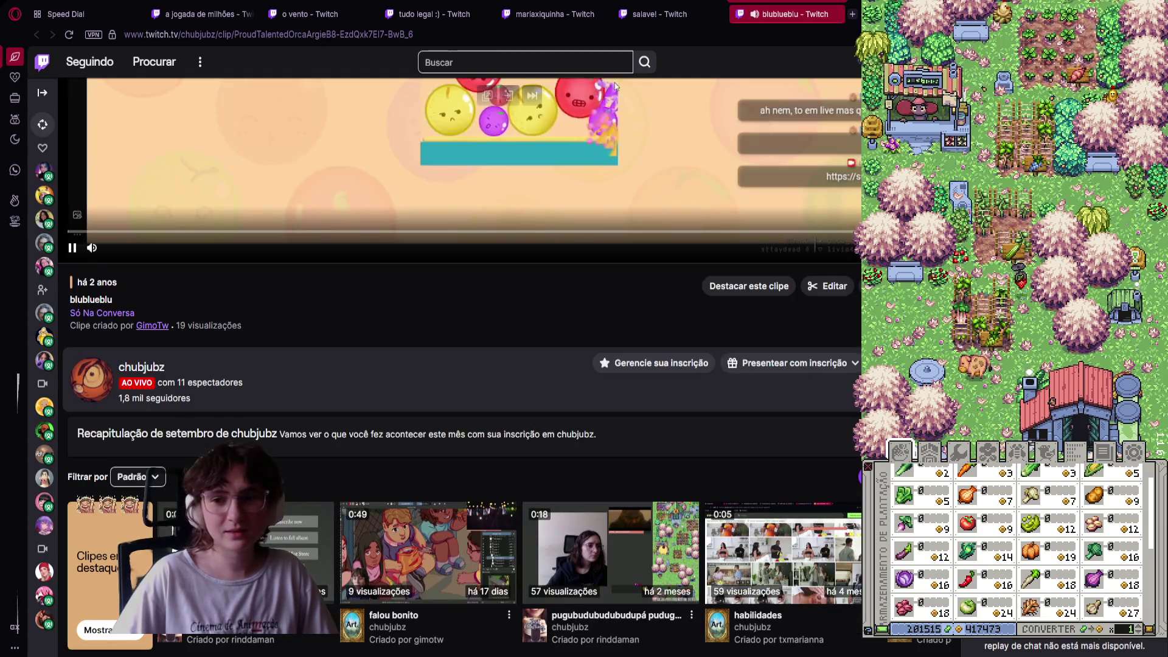
# Watch the 'blublueblu' clip as its Suika watermelon game reaches a score of 224
pyautogui.scroll(5, 593, 484)
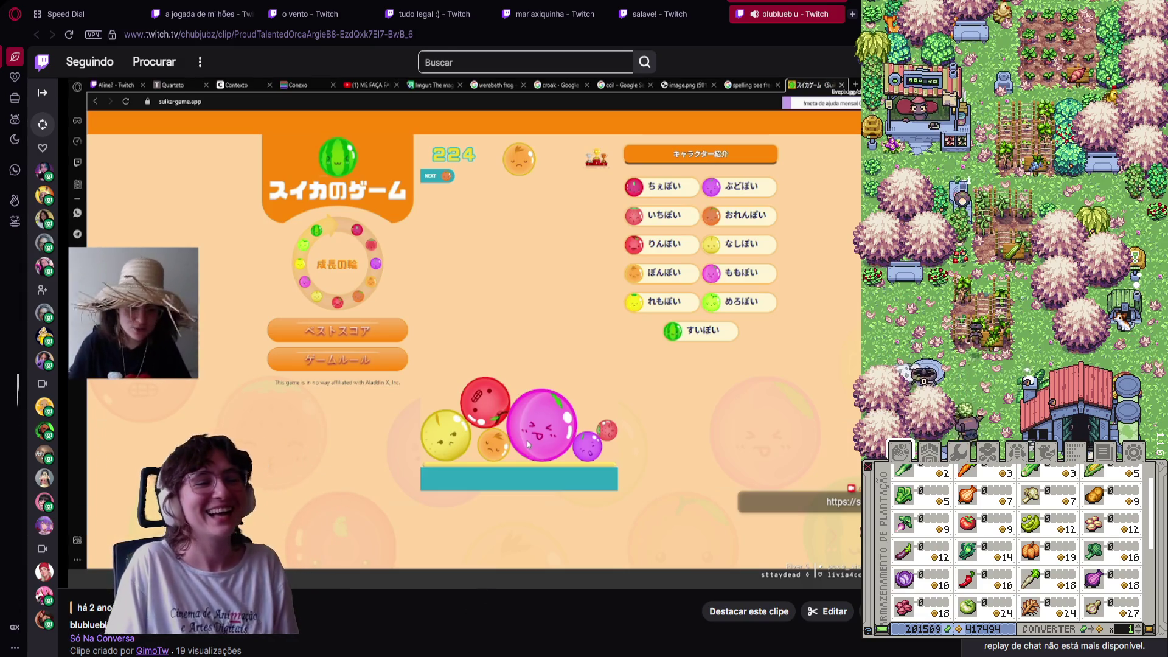
pyautogui.moveTo(489, 550)
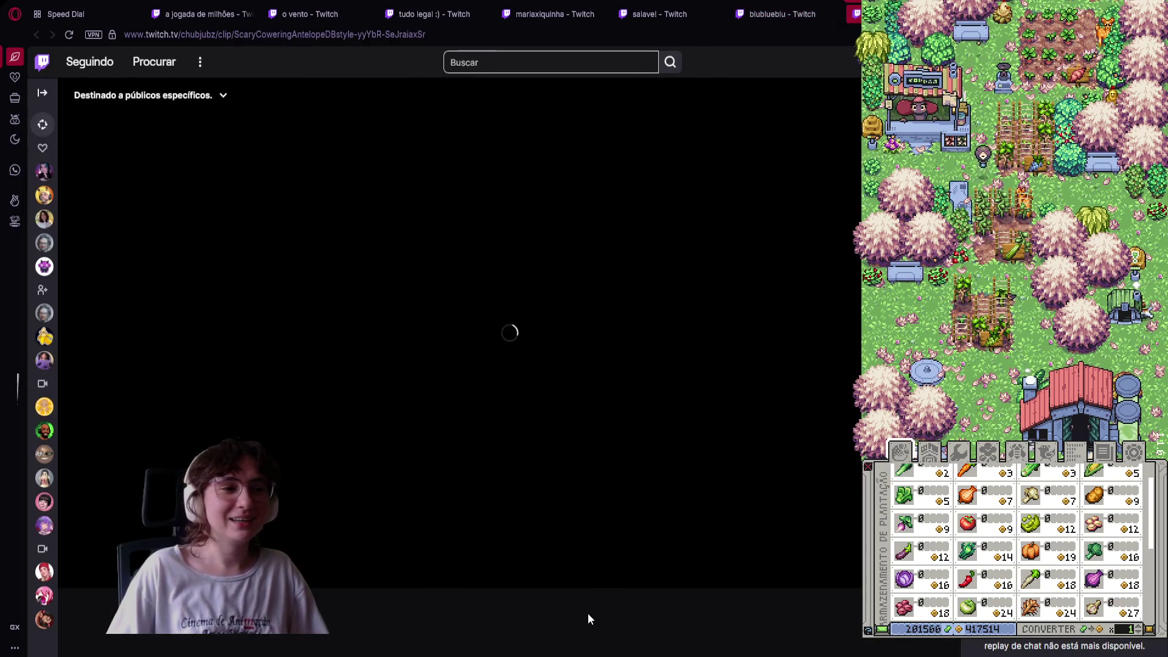
# Replay the finished Google Earth ASMR clip two more times
pyautogui.scroll(5, 552, 538)
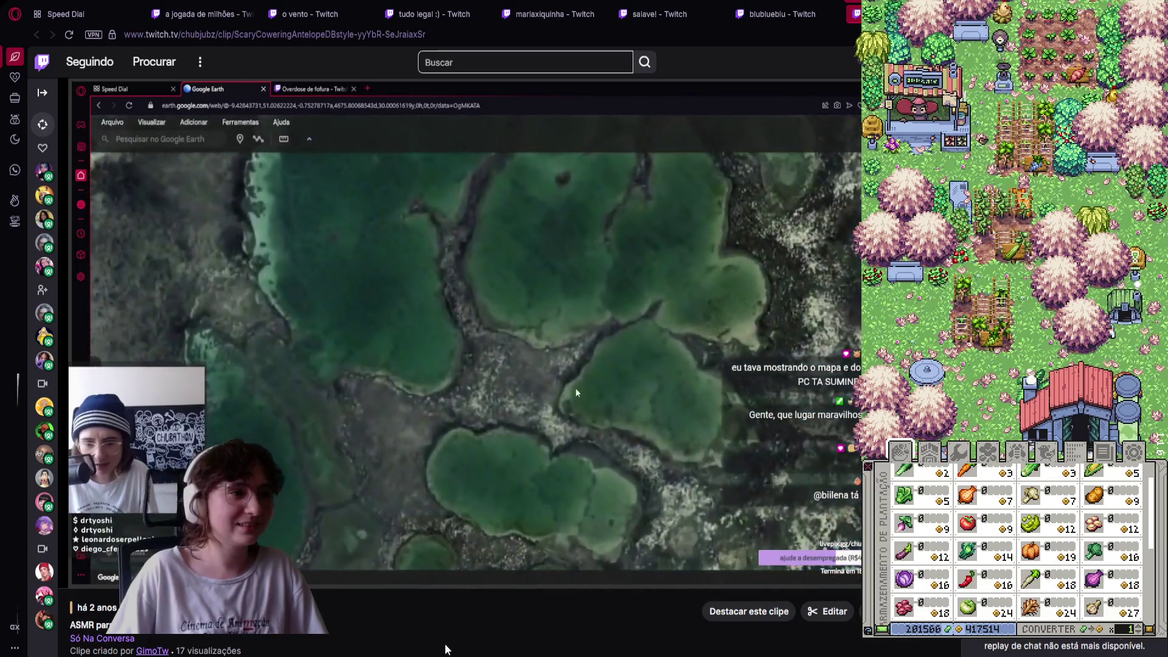
pyautogui.moveTo(124, 480)
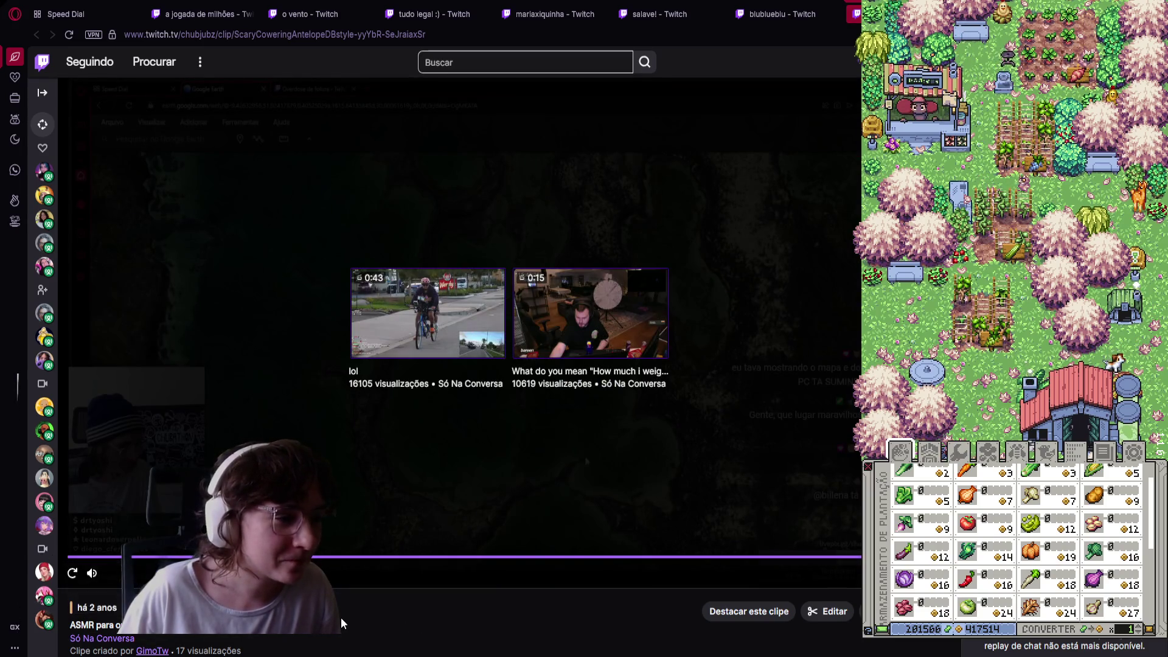
pyautogui.click(73, 572)
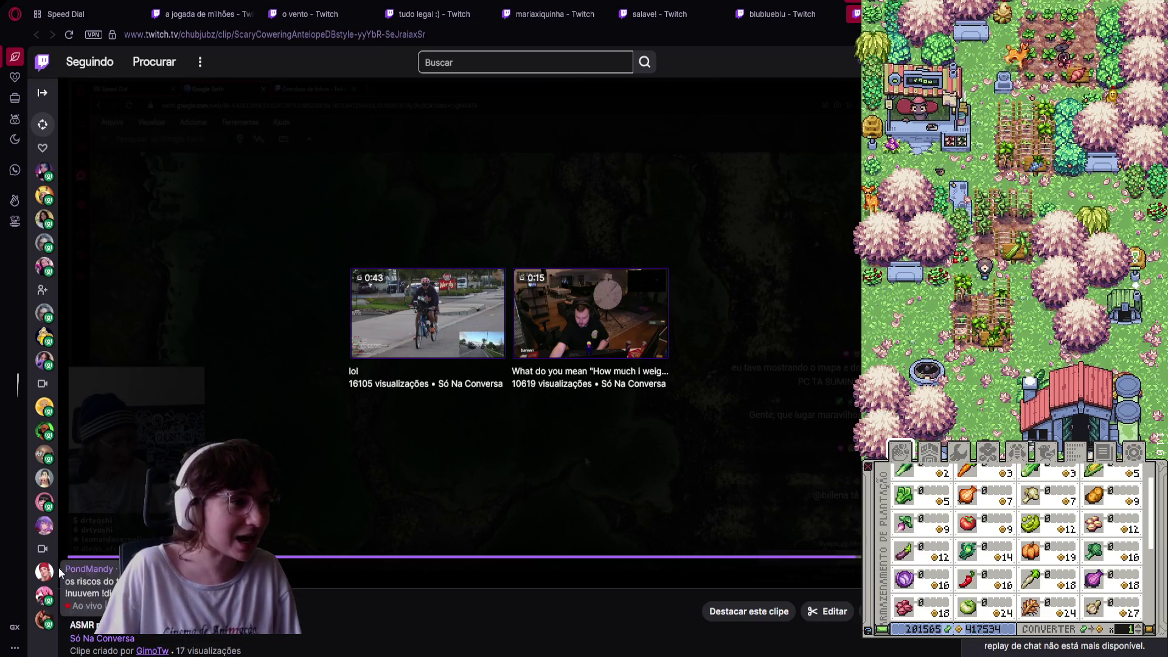
pyautogui.click(494, 286)
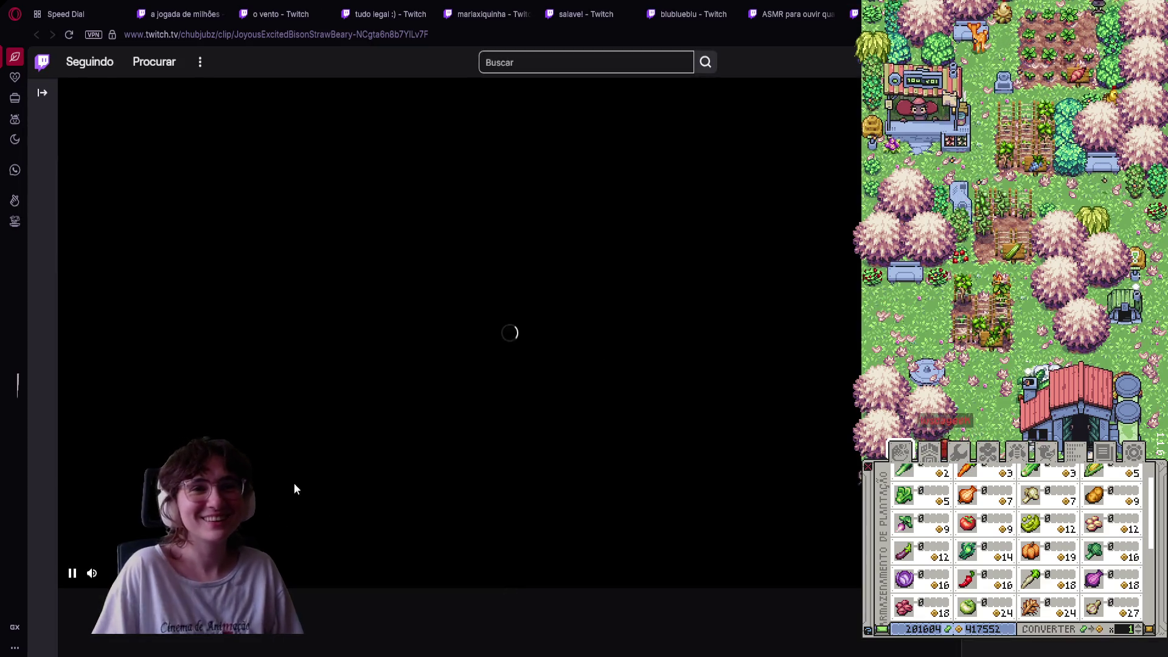
# Pause the word puzzle clip, then resume its playback
pyautogui.scroll(-5, 476, 616)
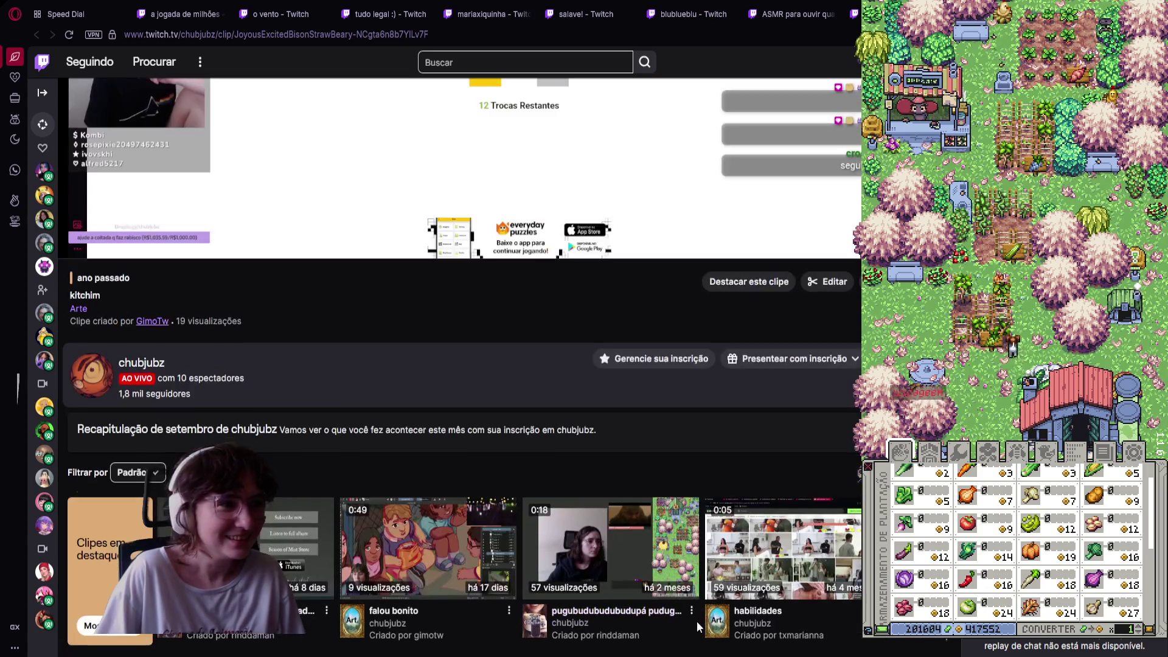
pyautogui.scroll(5, 696, 622)
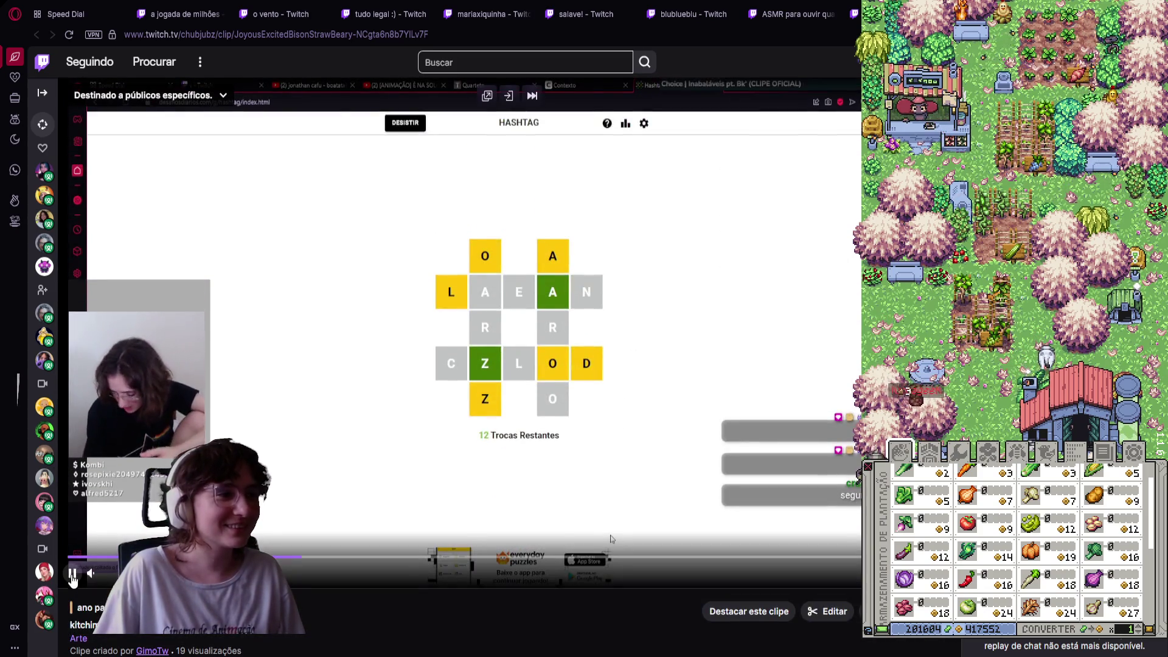
pyautogui.click(99, 563)
pyautogui.hotkey('ctrl', 'a')
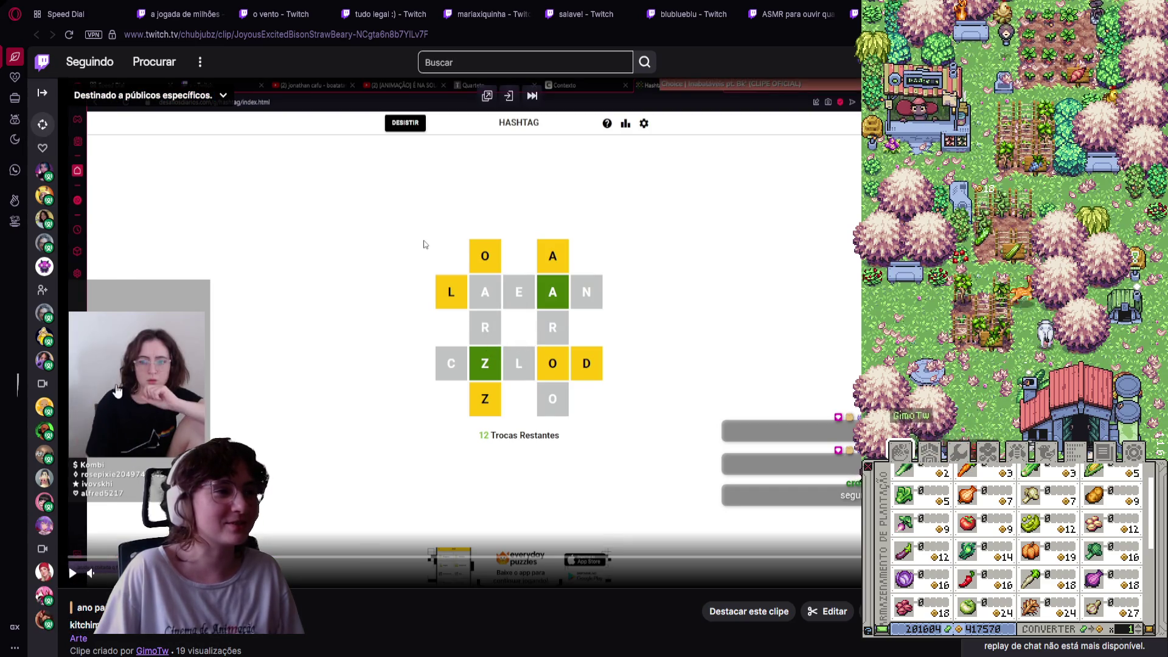
pyautogui.click(72, 574)
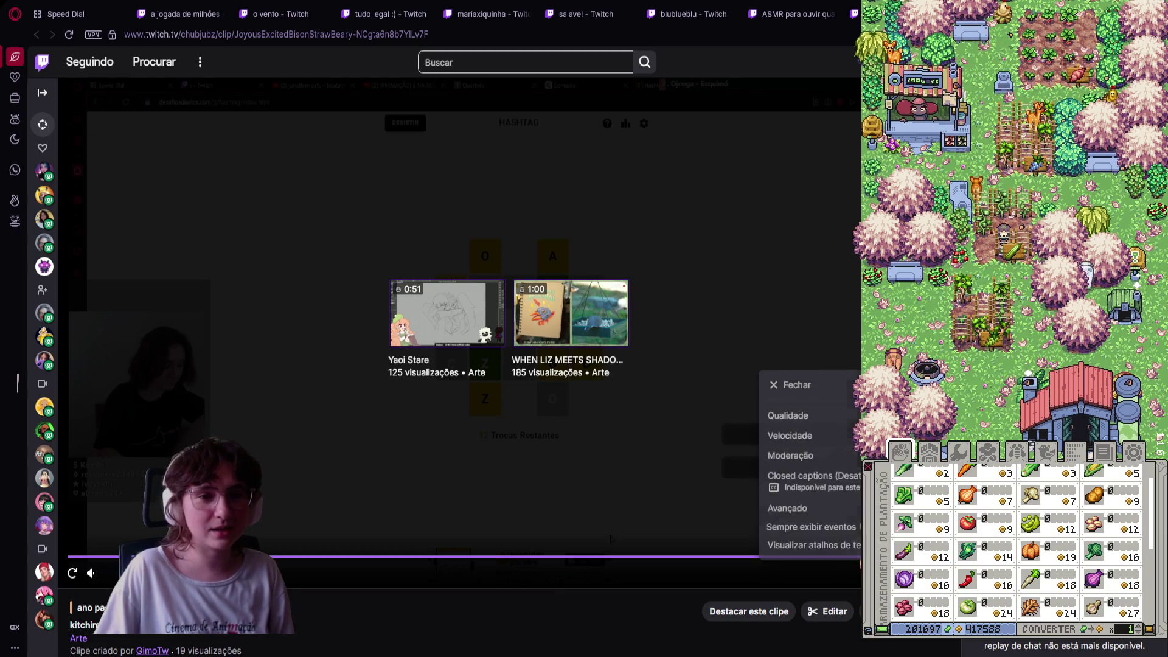
# Dismiss the speed menu and accidental text selection, and replay the kitchim clip from the start
pyautogui.click(855, 436)
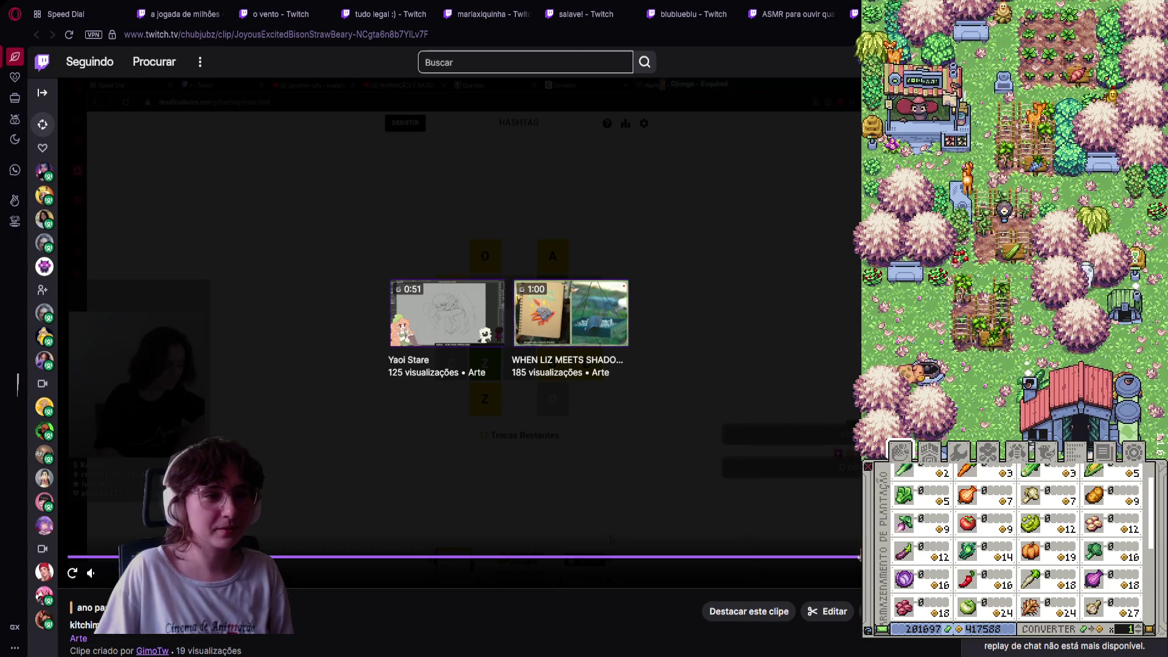
pyautogui.moveTo(791, 462); pyautogui.dragTo(58, 565)
pyautogui.click(857, 559)
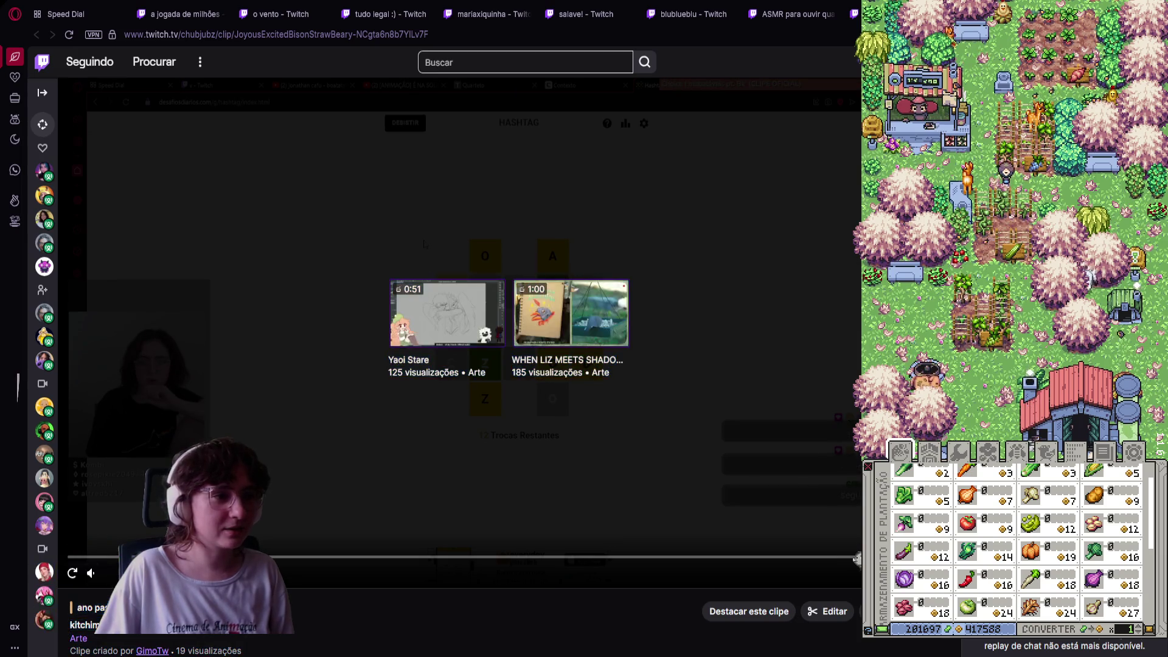
pyautogui.click(74, 574)
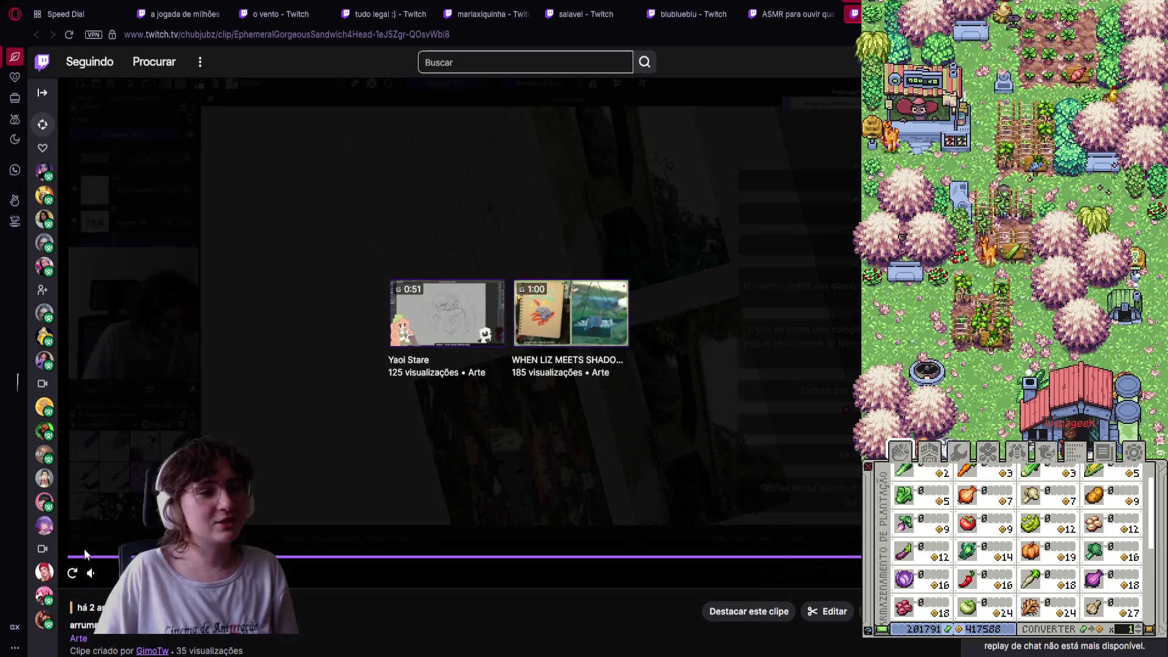
pyautogui.click(72, 573)
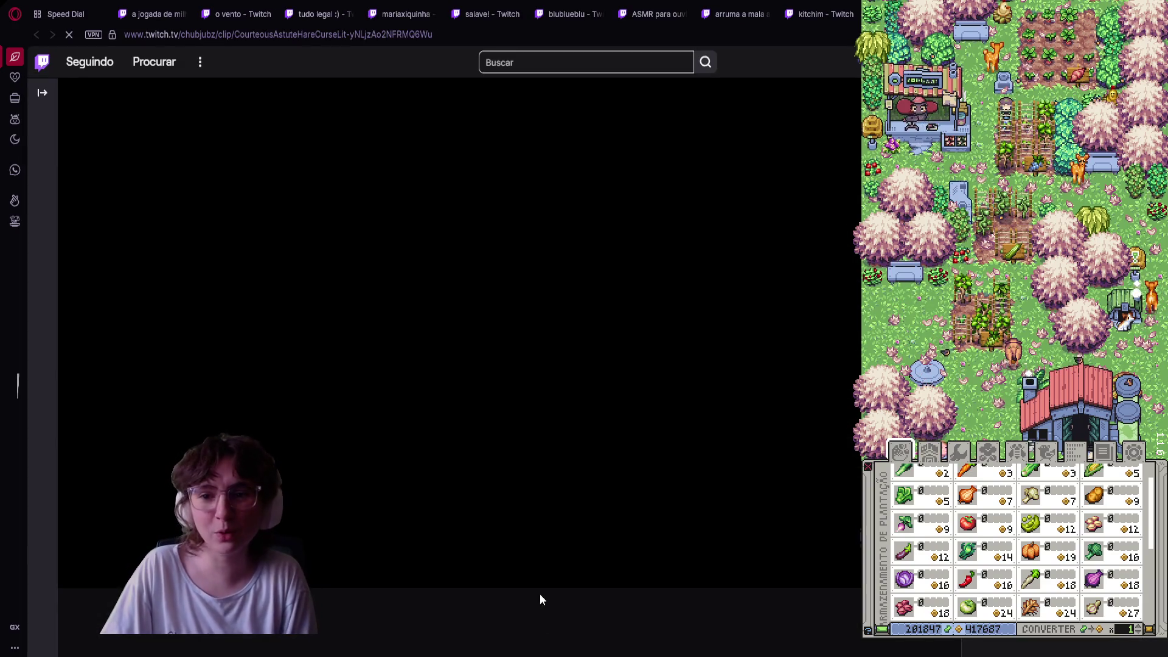
# Set the 'pluc pluc pluc' clip's playback speed to 1x (Normal) and resume playing it
pyautogui.scroll(-5, 700, 612)
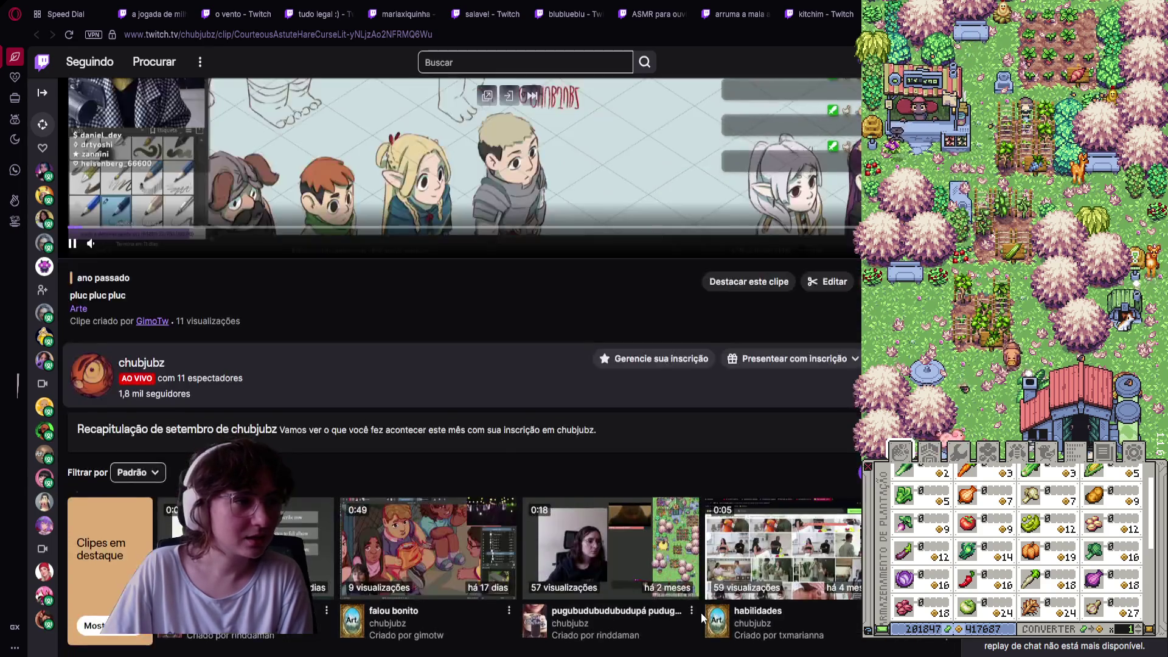
pyautogui.scroll(5, 477, 537)
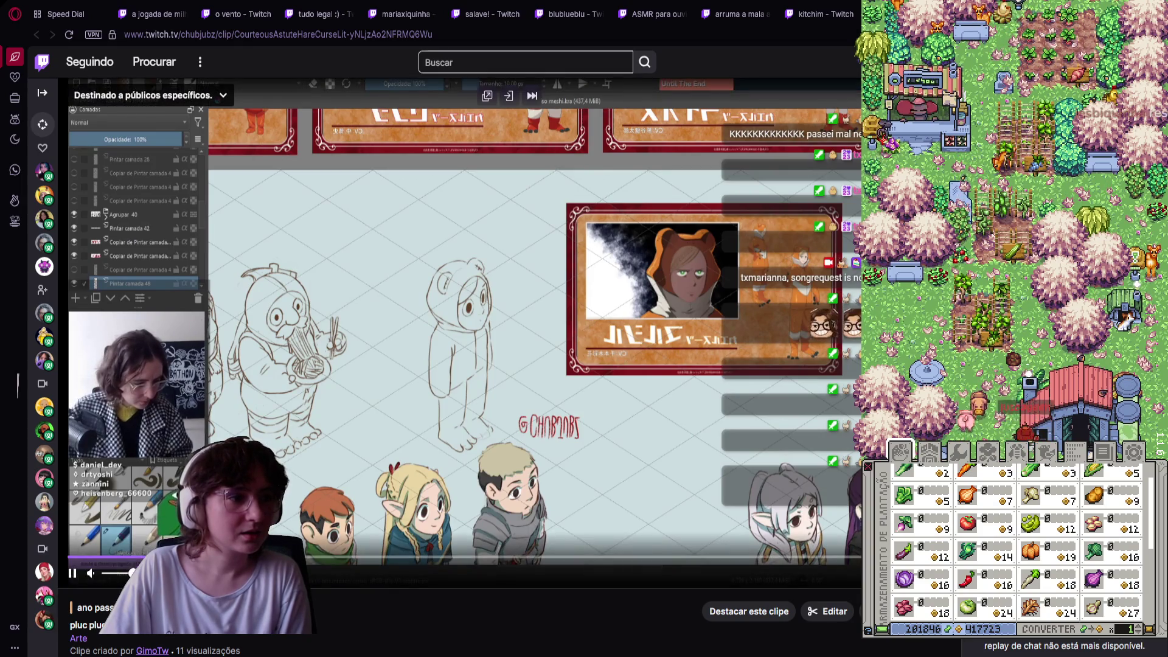
pyautogui.click(74, 573)
pyautogui.click(876, 573)
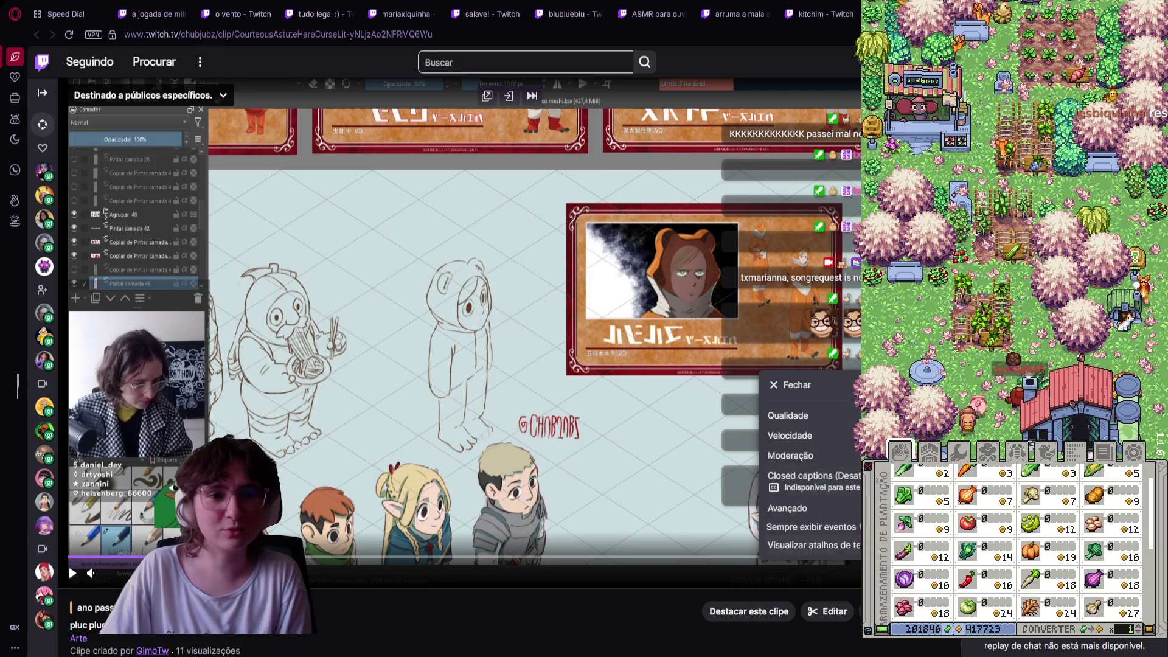
pyautogui.click(791, 436)
pyautogui.click(817, 473)
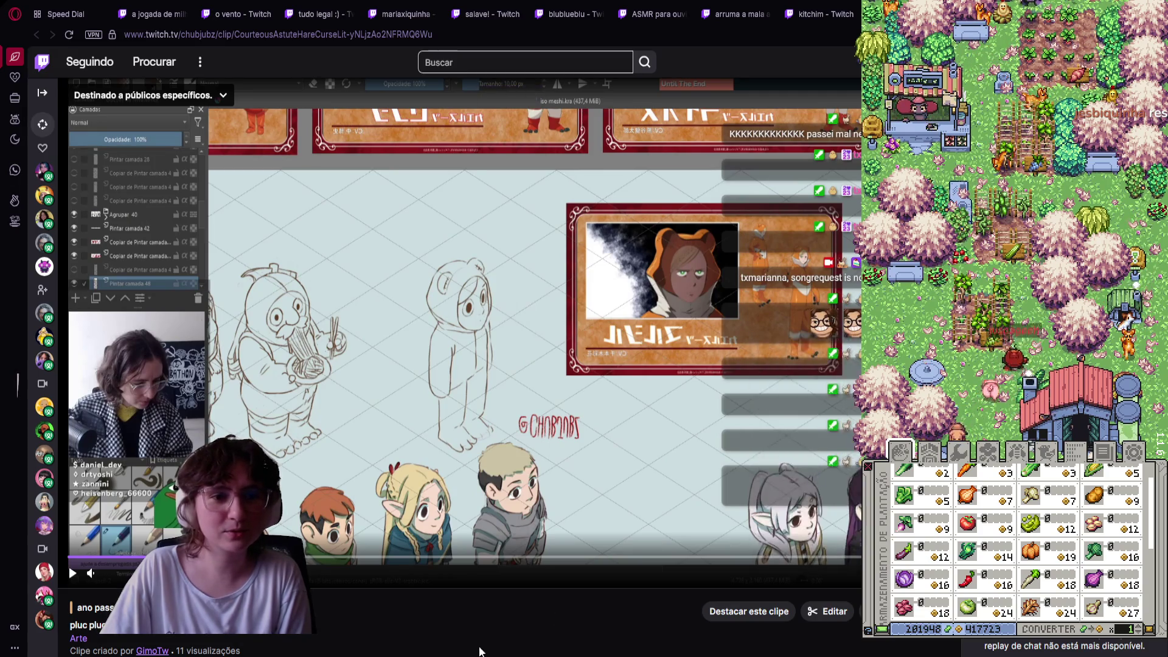
pyautogui.moveTo(91, 559); pyautogui.dragTo(58, 581)
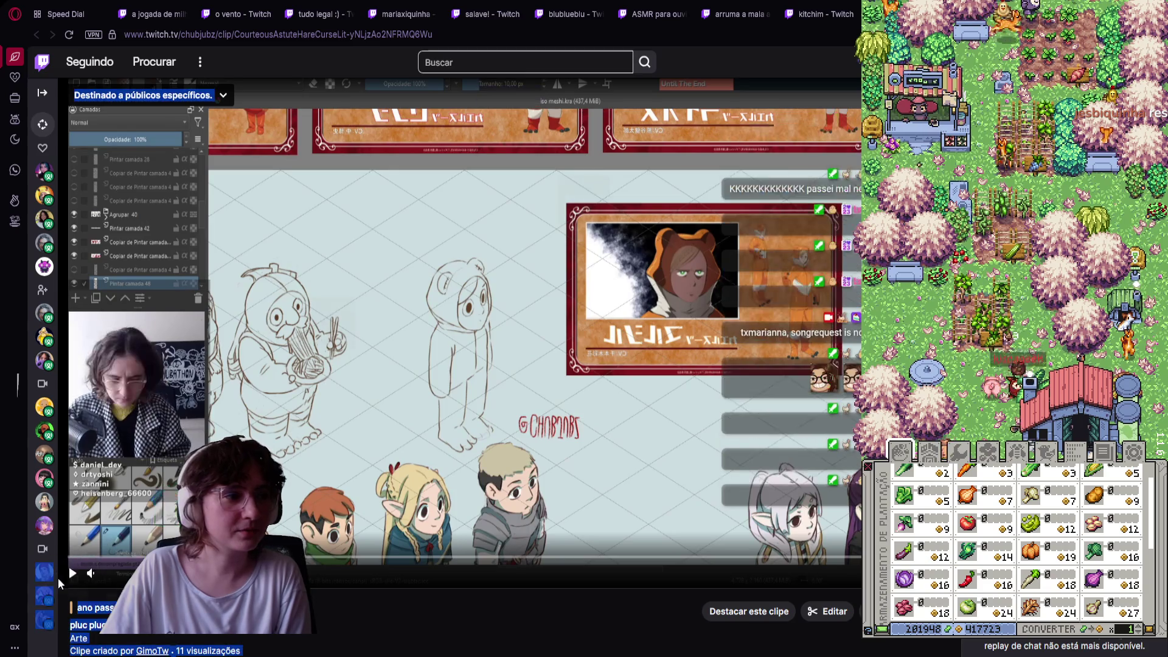
pyautogui.click(83, 579)
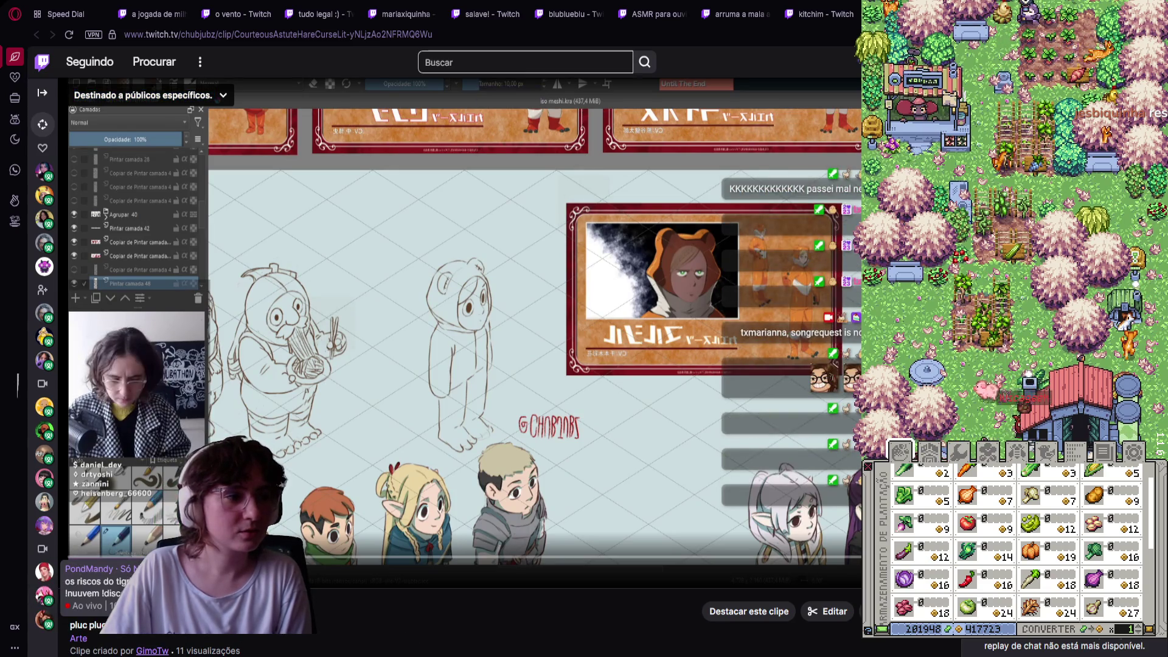
pyautogui.click(74, 573)
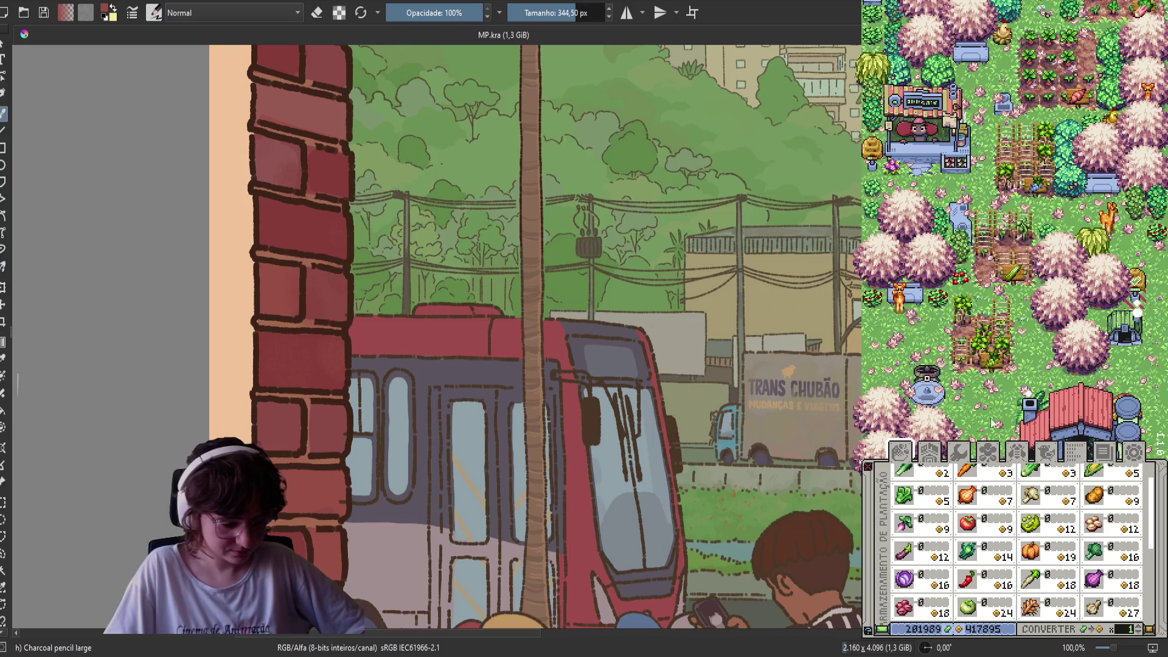
# Place a vegetable sign from Placas de Splunk on the farm plot
pyautogui.click(967, 450)
pyautogui.click(982, 456)
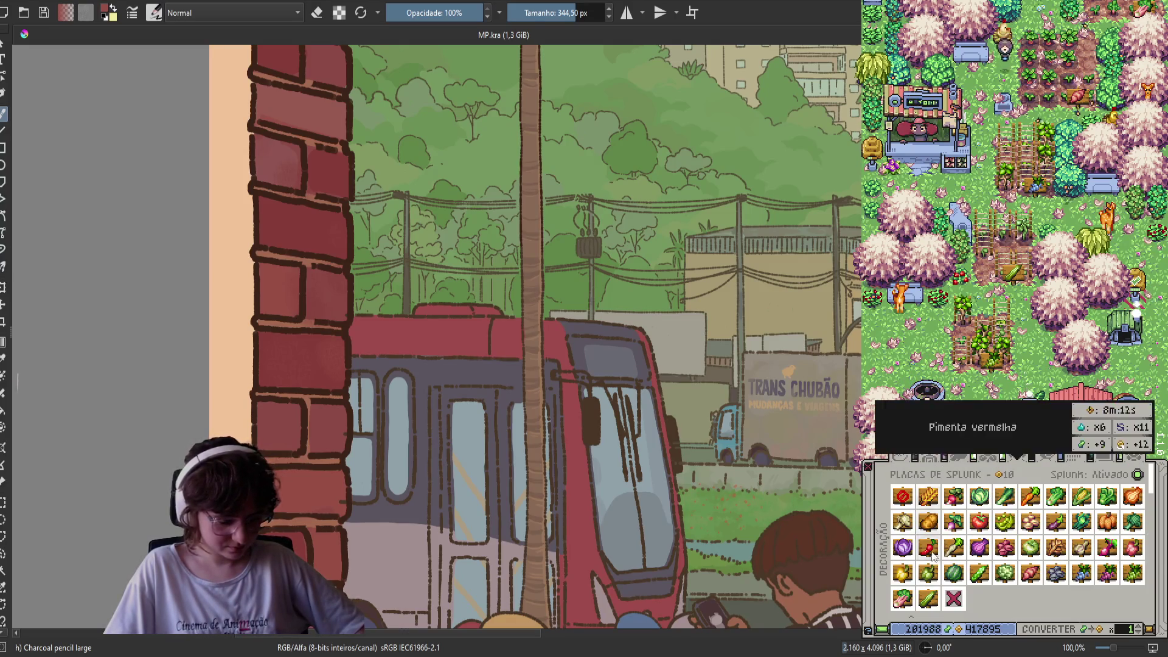
pyautogui.click(928, 599)
pyautogui.click(1017, 258)
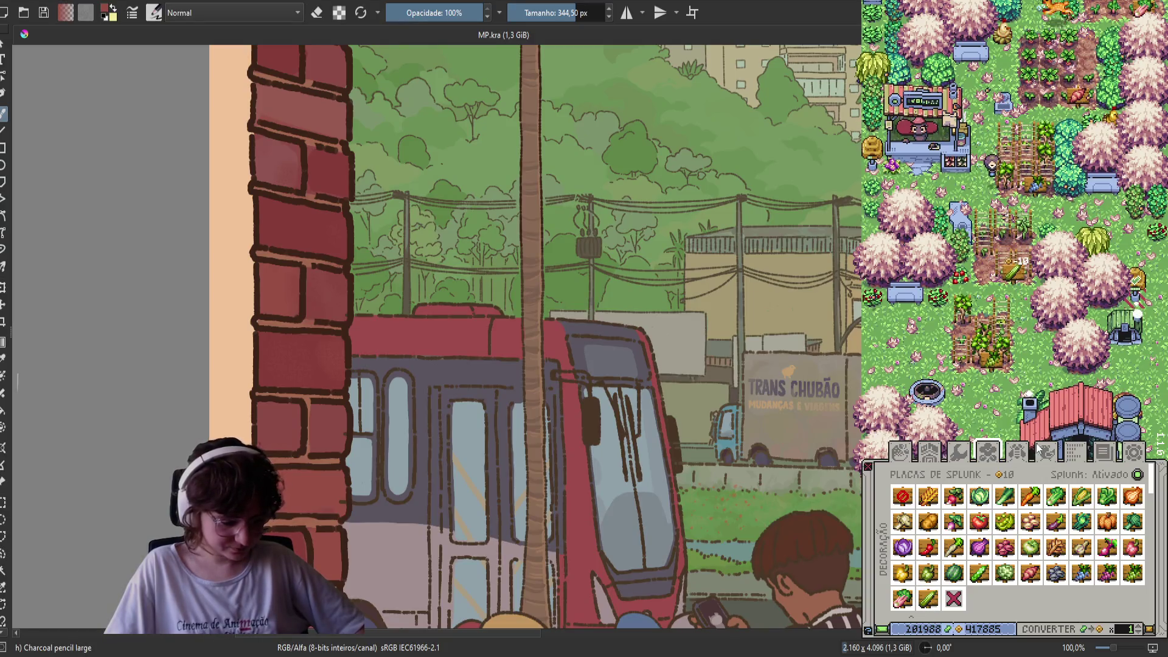
# Dig up the plot with the trowel and plant Abobrinha (zucchini) seeds from crop storage
pyautogui.click(898, 455)
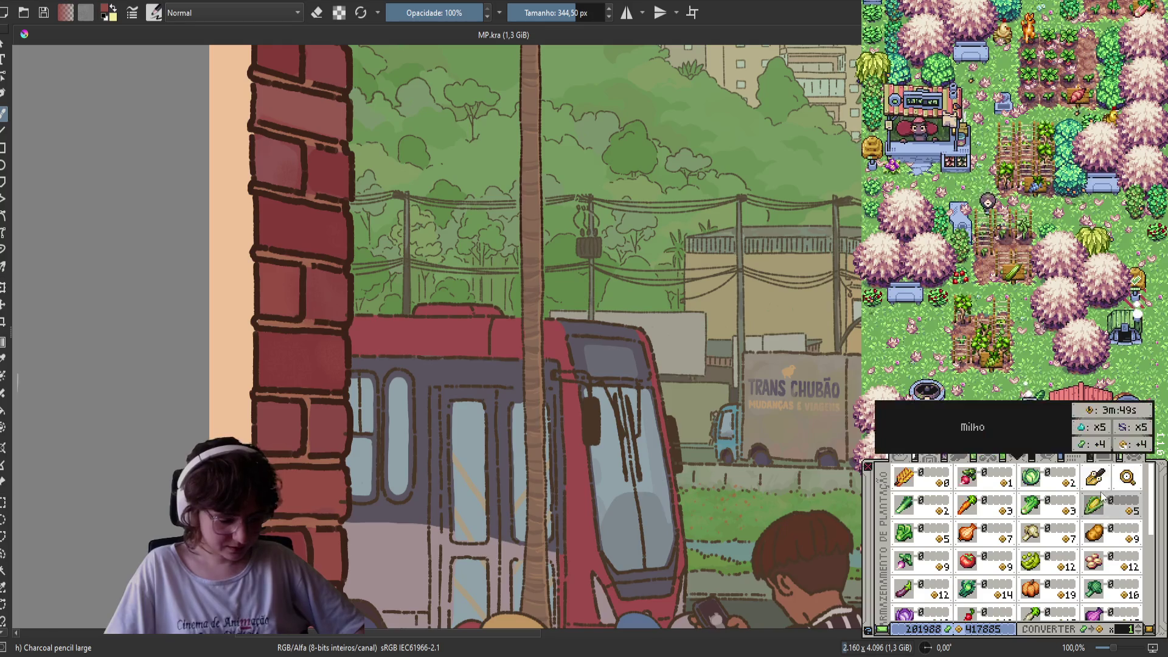
pyautogui.click(1095, 478)
pyautogui.click(996, 254)
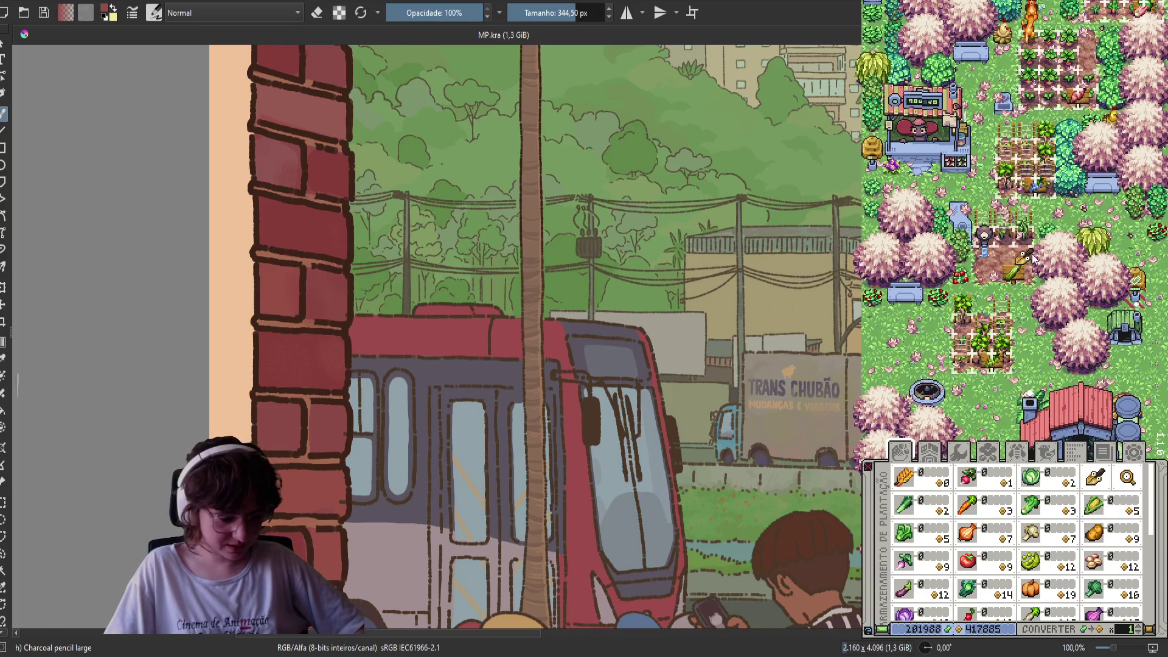
pyautogui.scroll(-5, 981, 583)
pyautogui.click(982, 582)
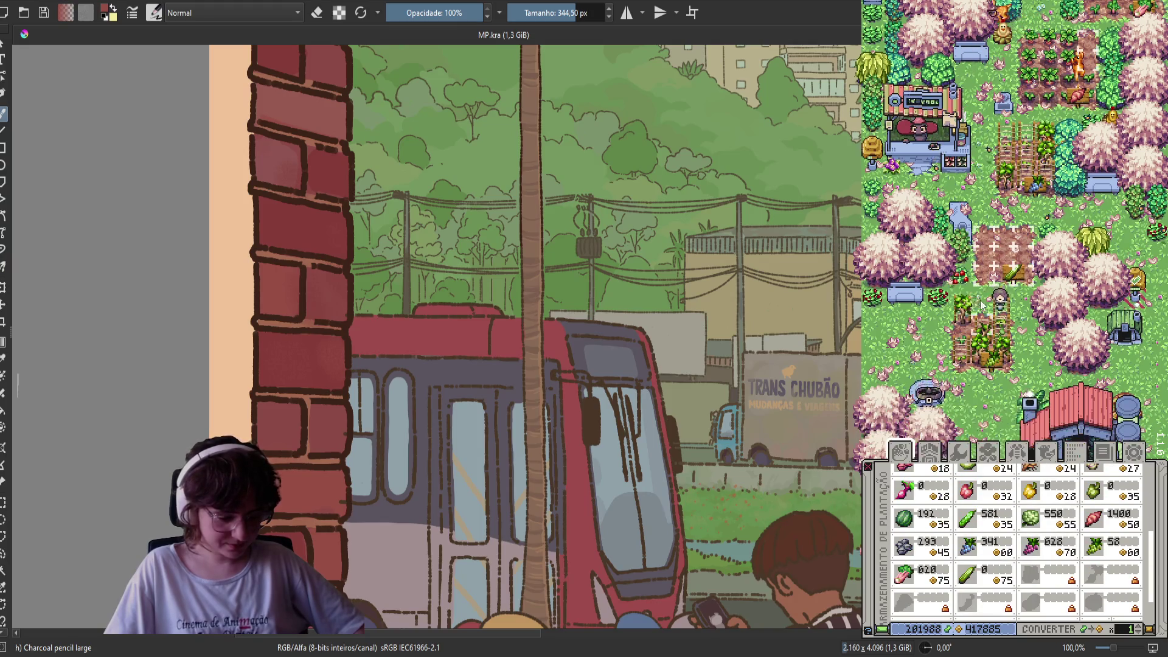
pyautogui.click(992, 262)
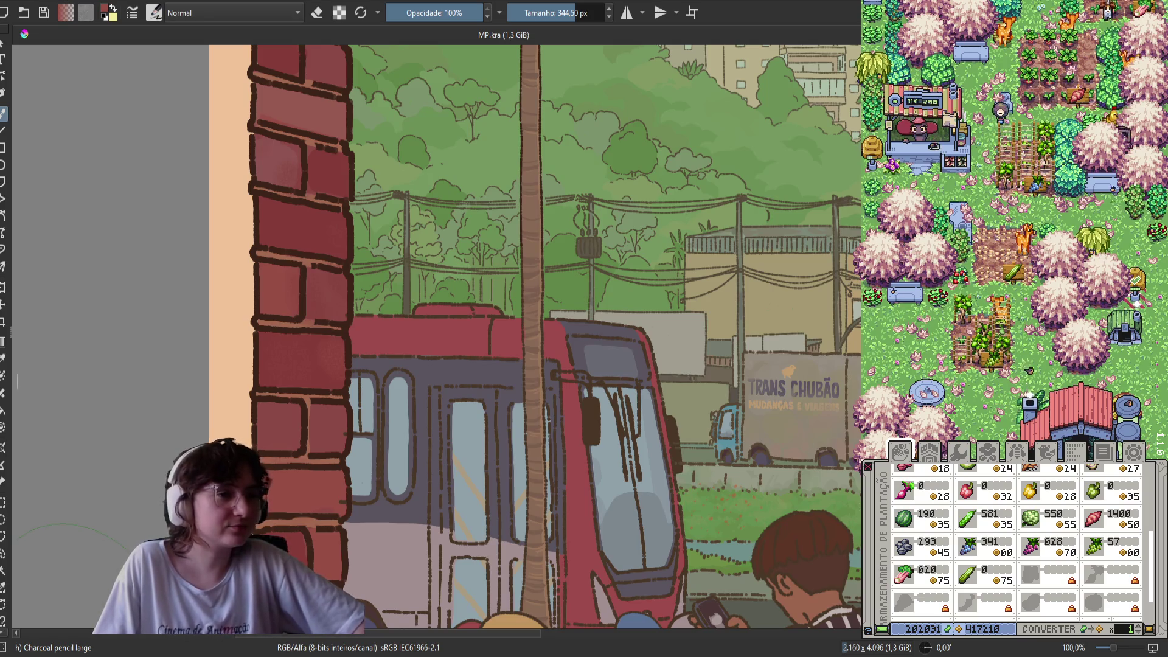
pyautogui.moveTo(790, 332); pyautogui.dragTo(861, 218)
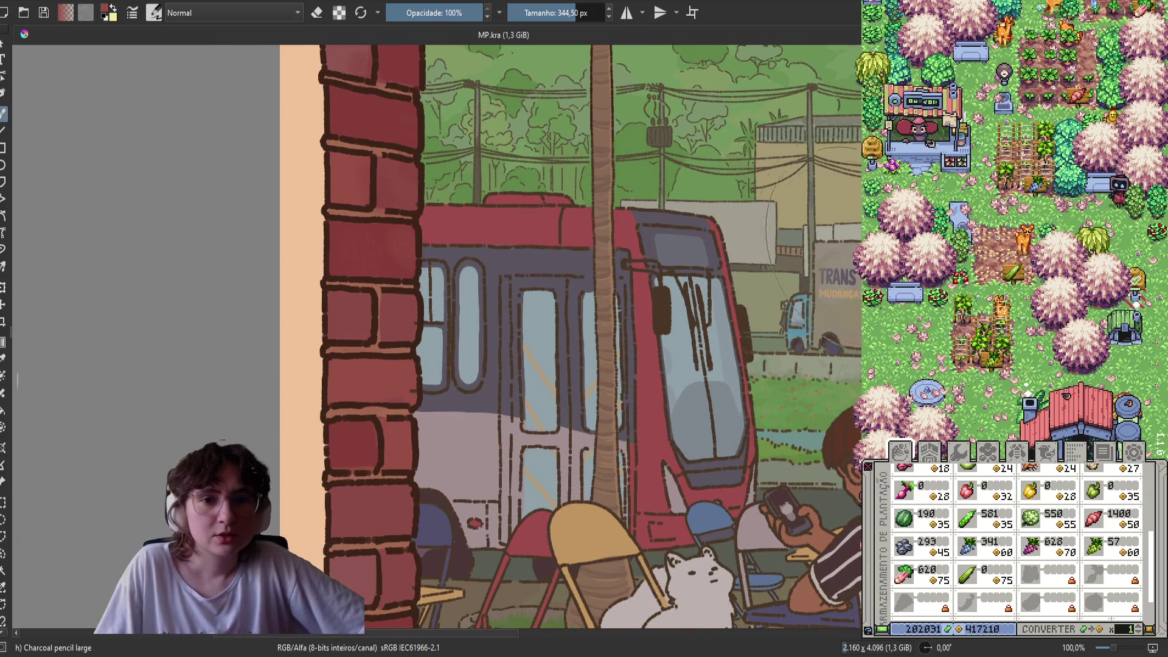
# Undo trial pinkish-red highlights, then darken the brick wall with charcoal shading
pyautogui.moveTo(350, 313); pyautogui.dragTo(383, 380)
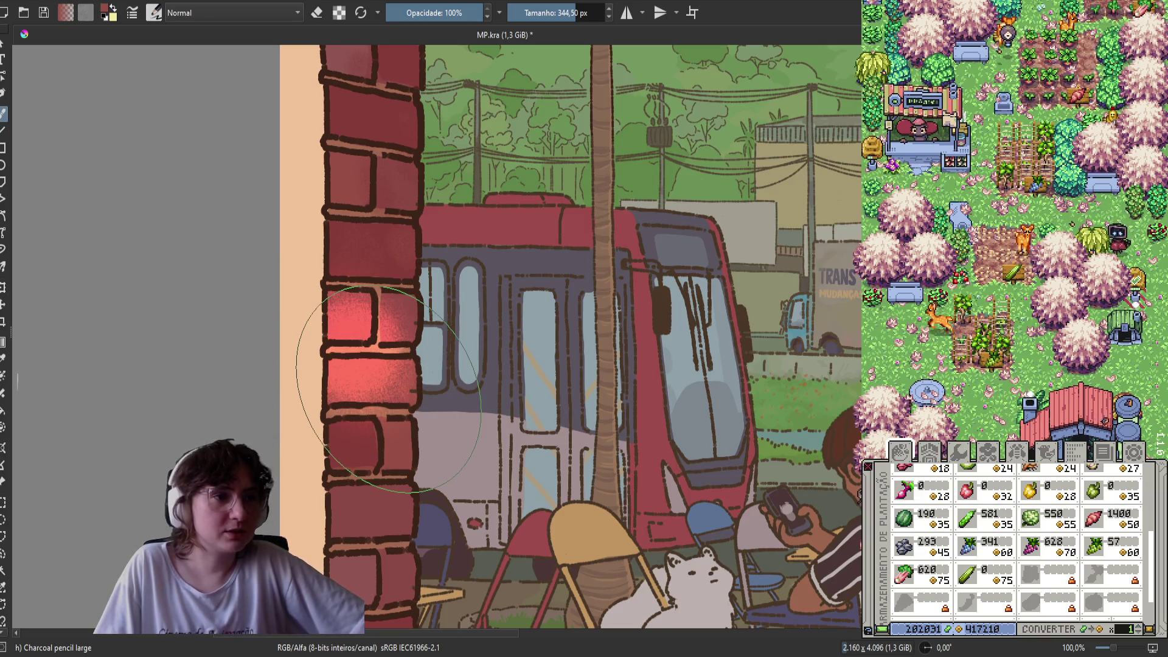
pyautogui.hotkey('ctrl', 'z')
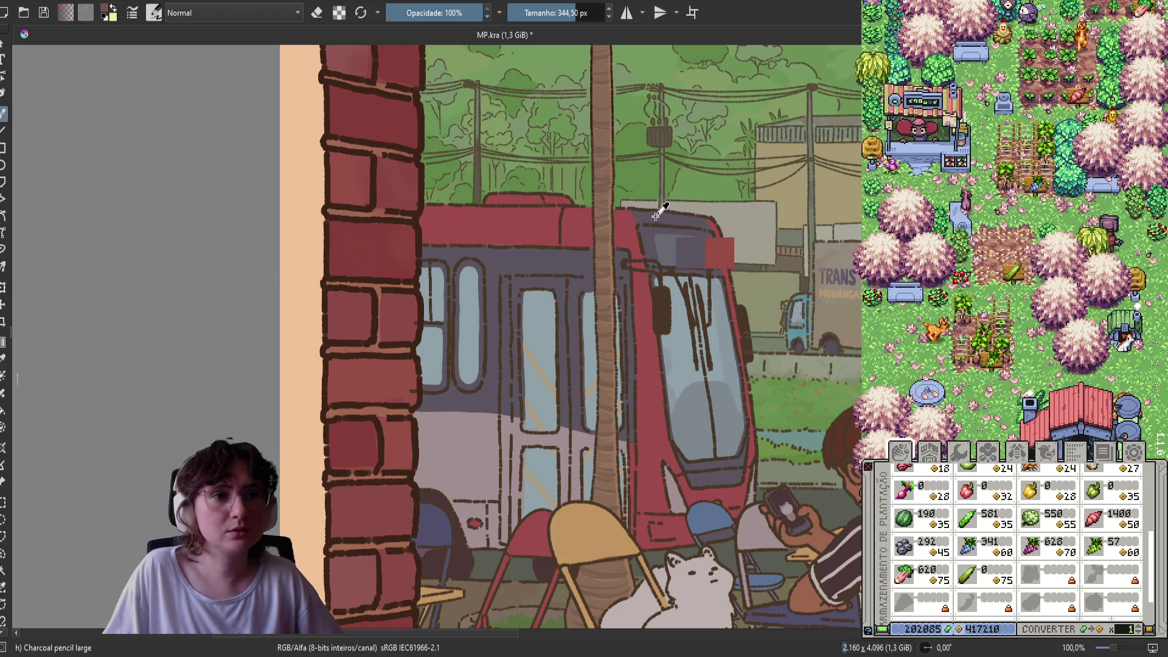
pyautogui.moveTo(428, 281); pyautogui.dragTo(404, 255)
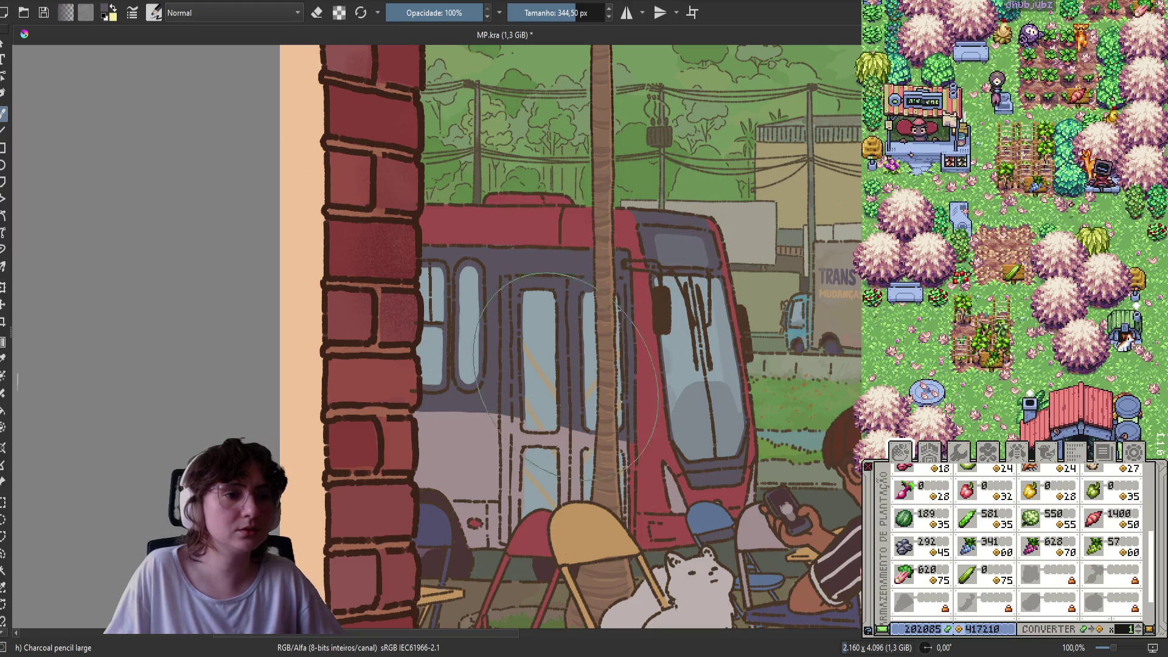
# Pan along the brick wall beside the bus and save MP.kra
pyautogui.moveTo(630, 185); pyautogui.dragTo(671, 55)
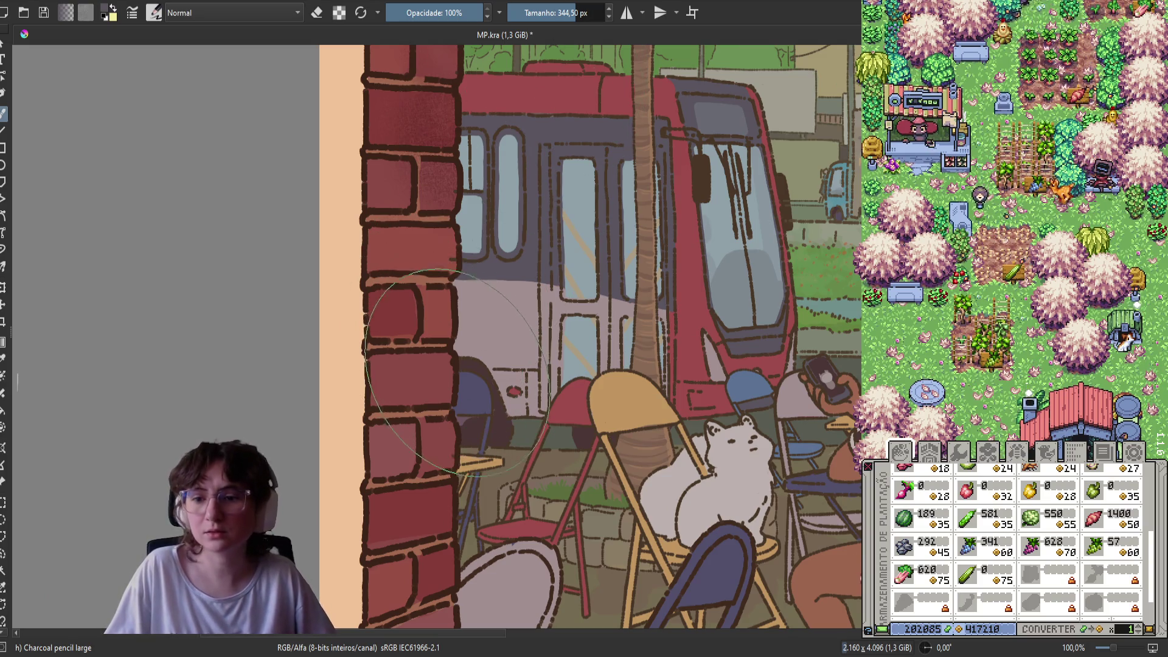
pyautogui.moveTo(449, 352); pyautogui.dragTo(576, 394)
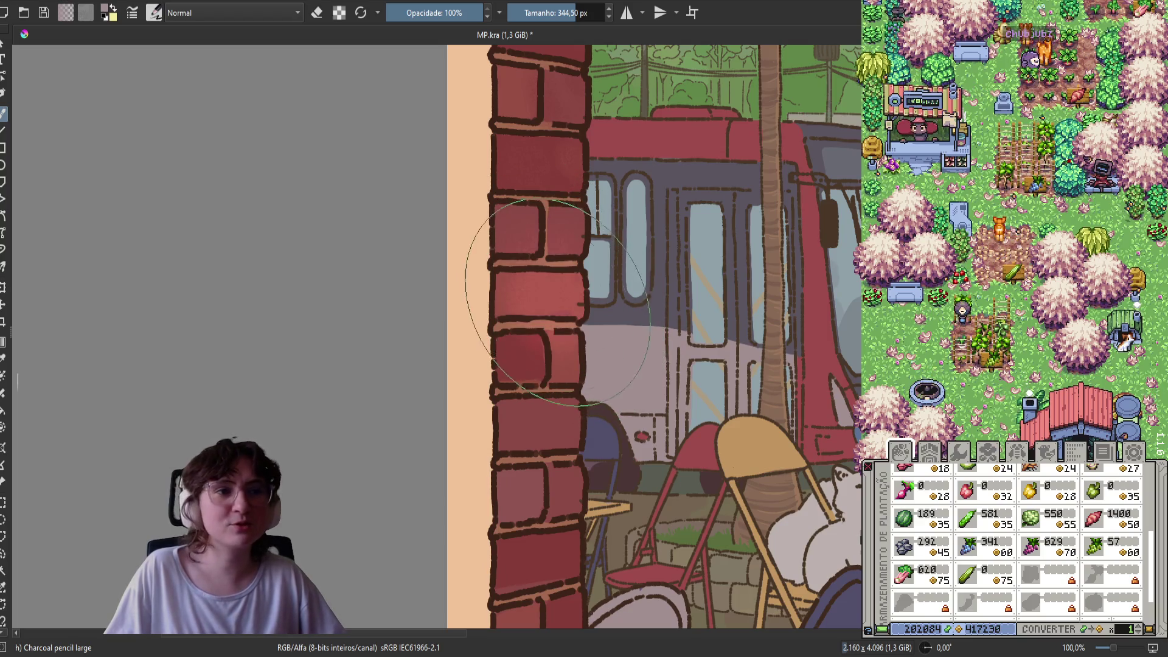
pyautogui.moveTo(626, 248); pyautogui.dragTo(572, 187)
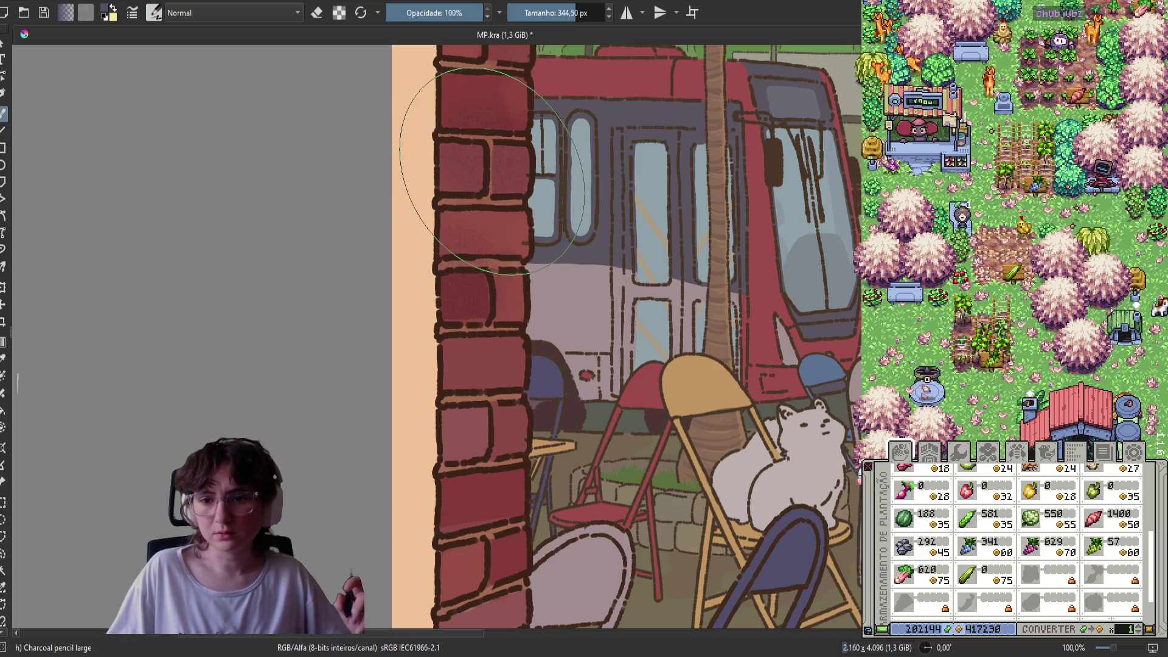
pyautogui.hotkey('ctrl', 's')
# Shade the upper pillar bricks a darker red with the Charcoal pencil large brush
pyautogui.moveTo(513, 221); pyautogui.dragTo(554, 369)
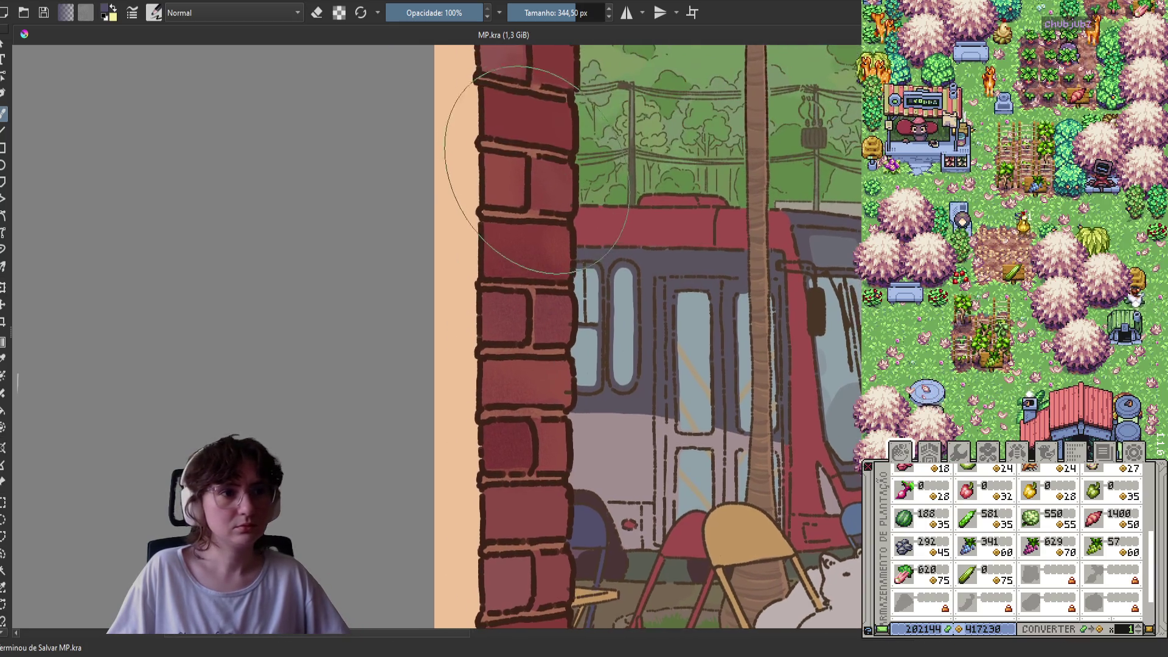
pyautogui.moveTo(484, 149); pyautogui.dragTo(527, 264)
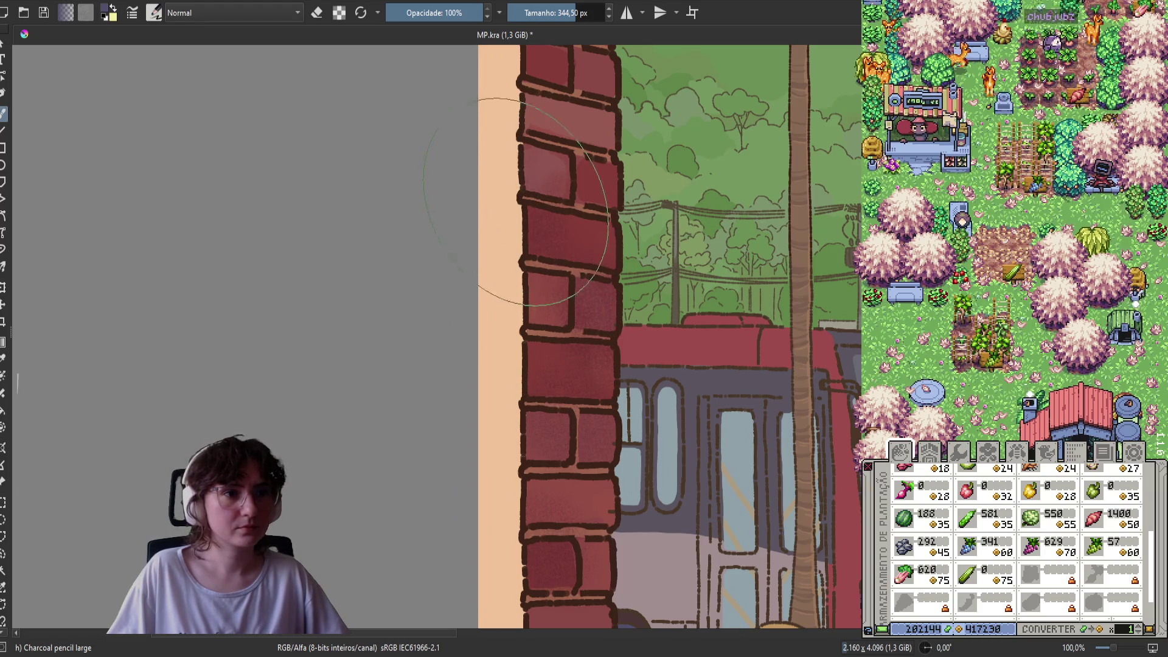
pyautogui.moveTo(529, 213); pyautogui.dragTo(551, 219)
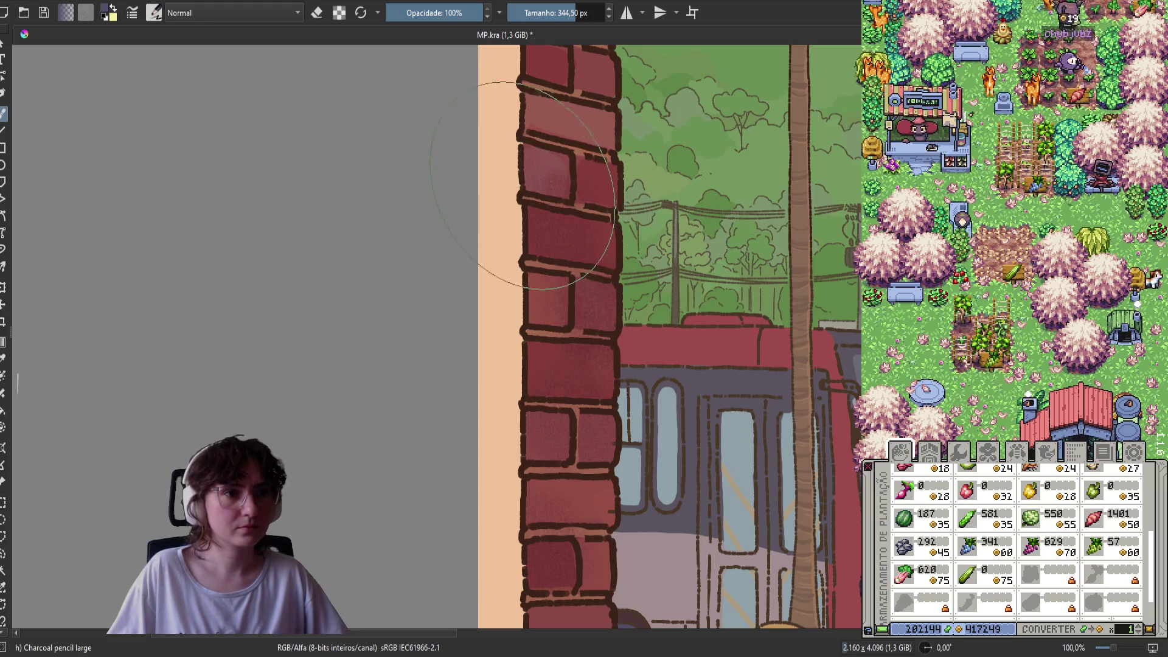
pyautogui.moveTo(493, 171); pyautogui.dragTo(523, 313)
pyautogui.moveTo(569, 239); pyautogui.dragTo(563, 354)
pyautogui.moveTo(596, 258)
pyautogui.mouseDown()
pyautogui.moveTo(597, 288)
pyautogui.moveTo(566, 262)
pyautogui.moveTo(570, 281)
pyautogui.mouseUp()
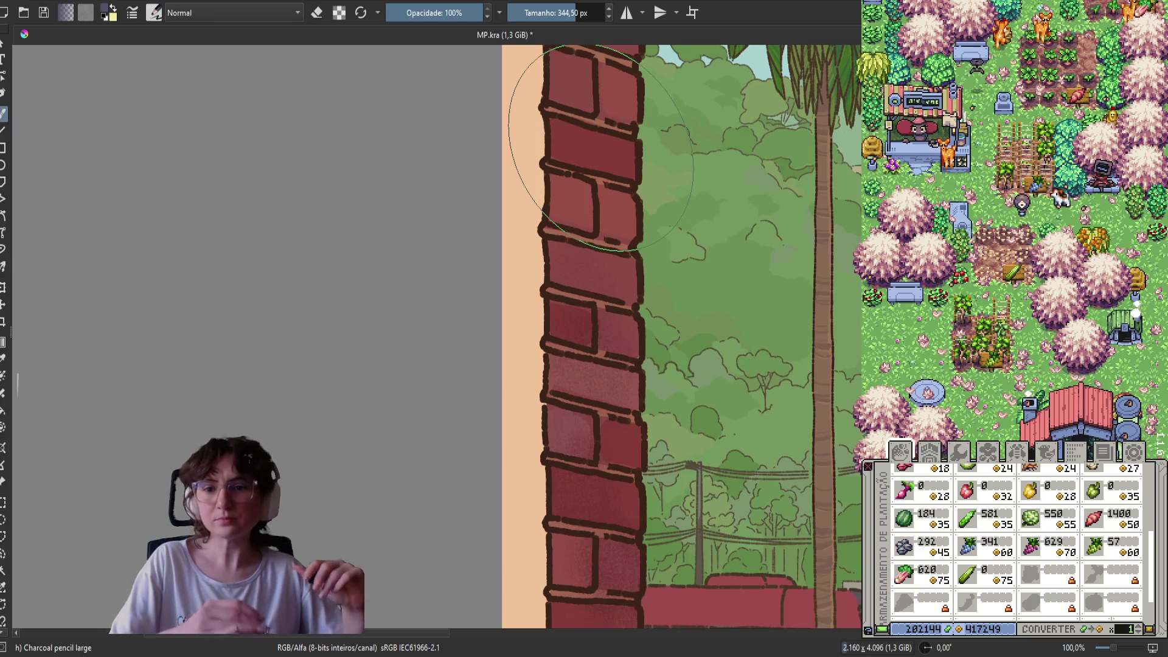
# Darken more bricks toward the top of the wall, up to the arch's curve
pyautogui.moveTo(512, 231); pyautogui.dragTo(518, 307)
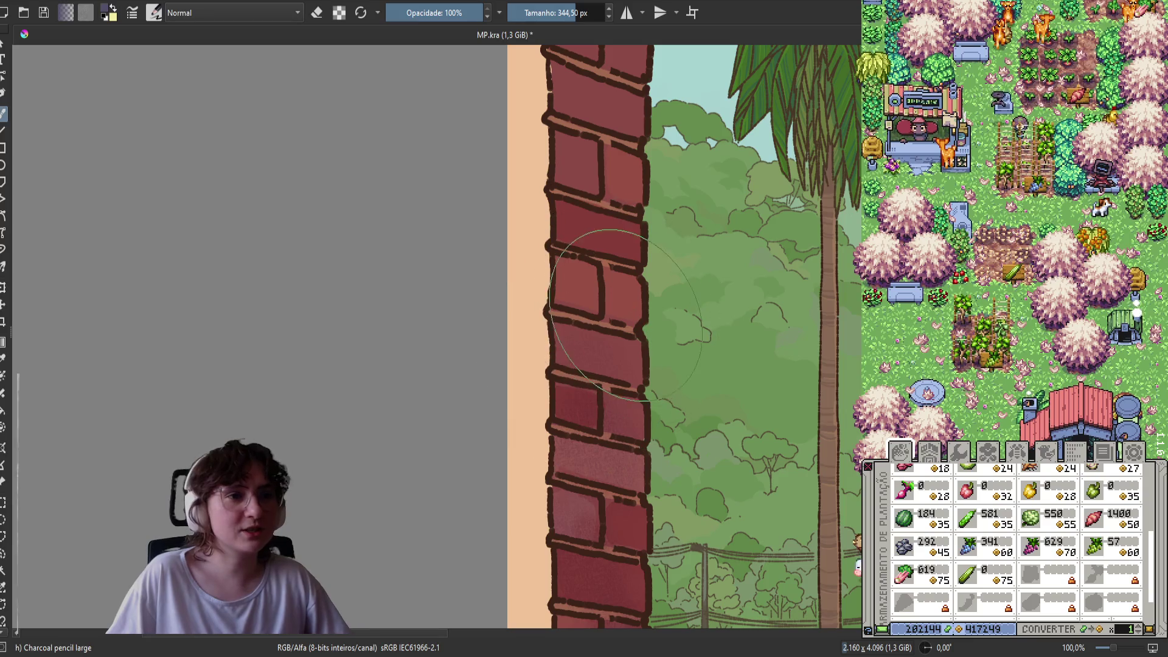
pyautogui.moveTo(614, 302)
pyautogui.mouseDown()
pyautogui.moveTo(631, 314)
pyautogui.moveTo(599, 262)
pyautogui.mouseUp()
pyautogui.moveTo(584, 207)
pyautogui.mouseDown()
pyautogui.moveTo(577, 254)
pyautogui.moveTo(577, 229)
pyautogui.mouseUp()
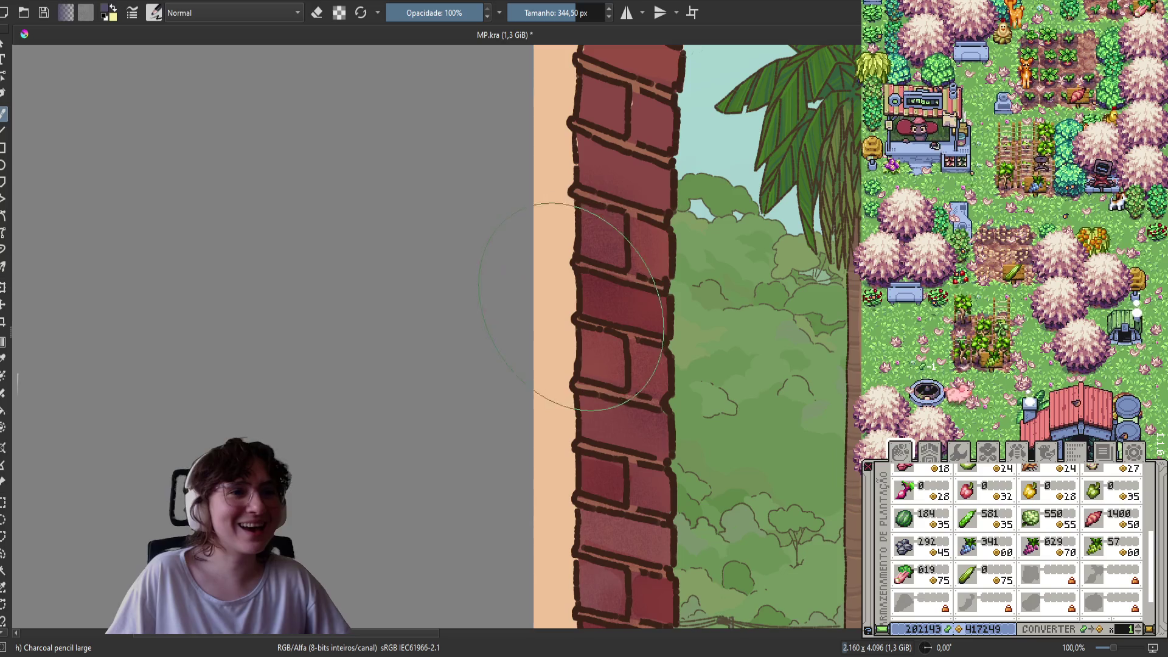
pyautogui.moveTo(548, 216); pyautogui.dragTo(551, 373)
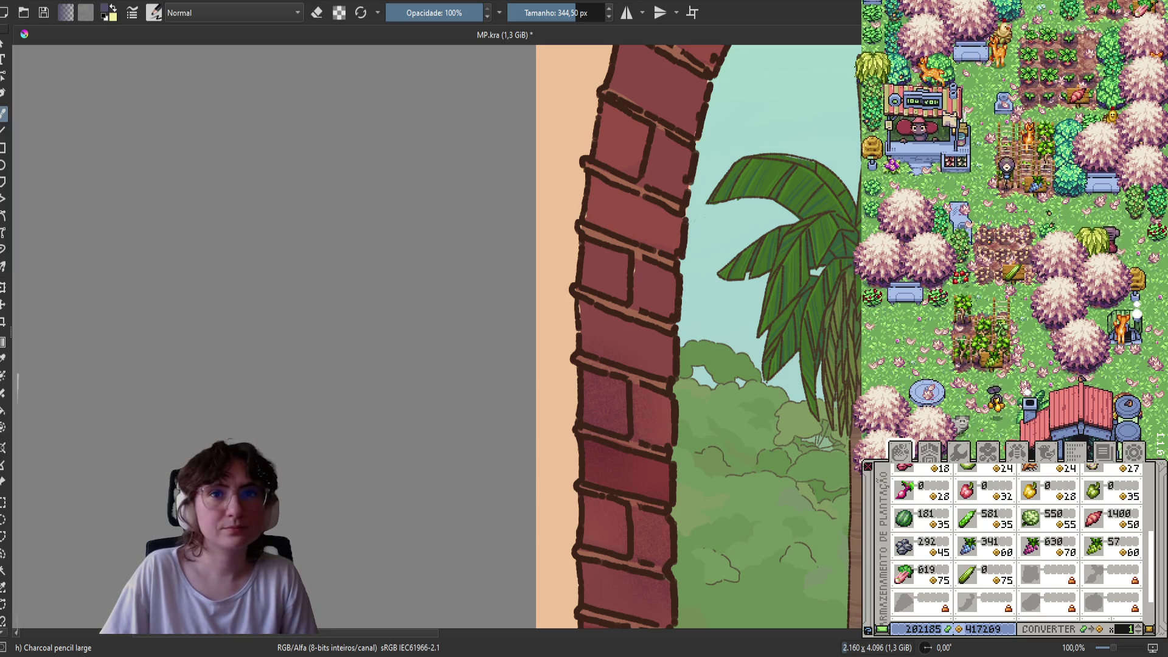
pyautogui.scroll(-2, 304, 409)
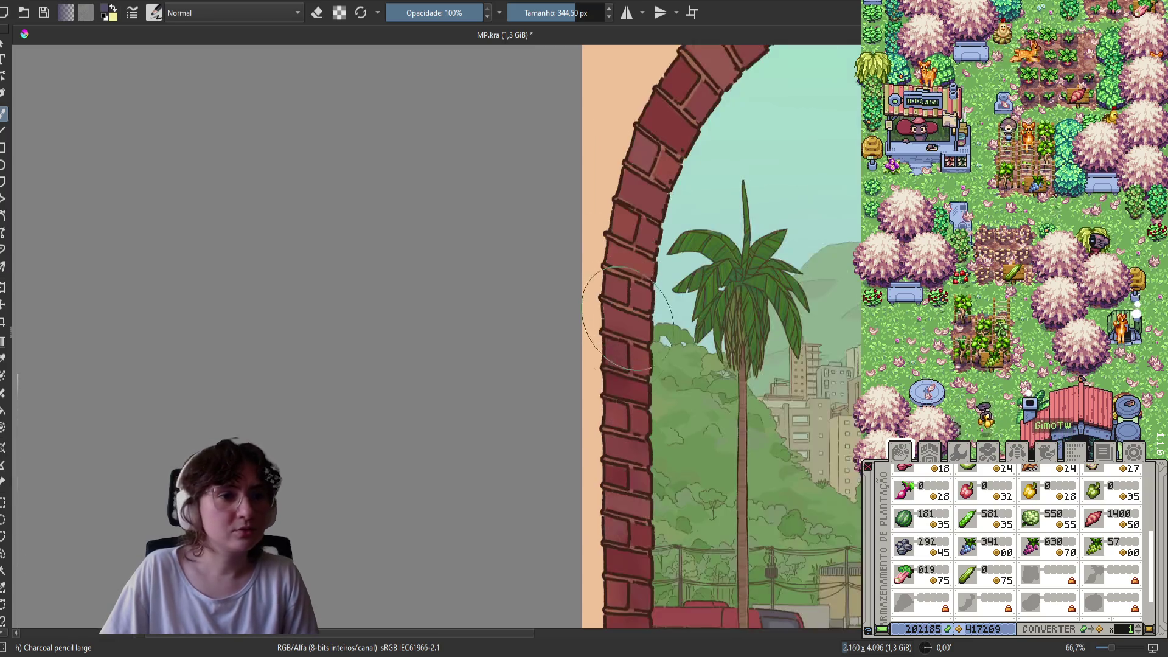
# Save MP.kra with the finished charcoal shading on the brick arch
pyautogui.hotkey('ctrl', 's')
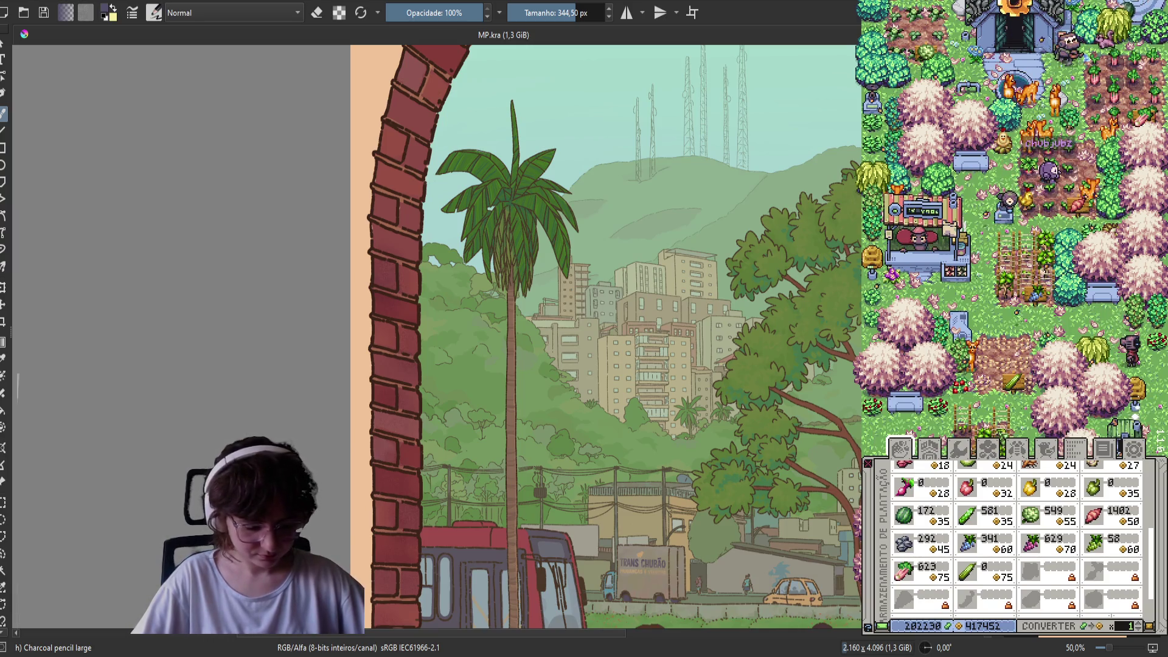
# Close the game's storage panel and scroll the farm map
pyautogui.click(947, 277)
pyautogui.scroll(10, 947, 278)
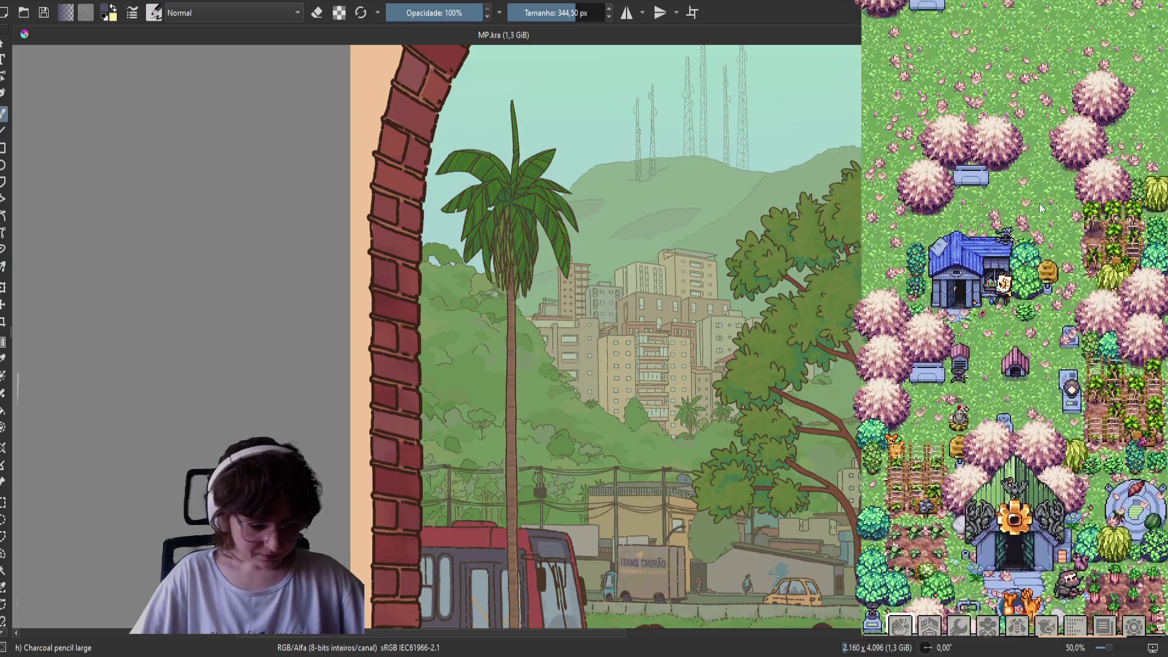
pyautogui.scroll(3, 1037, 219)
pyautogui.scroll(-6, 1043, 257)
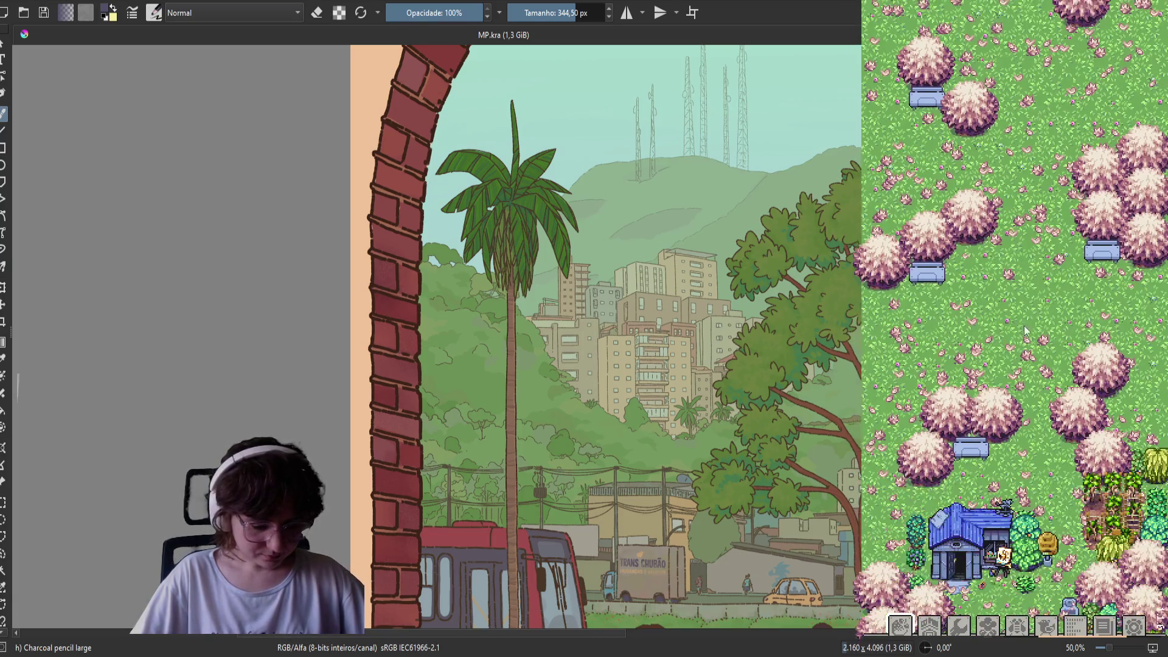
pyautogui.scroll(-10, 1022, 274)
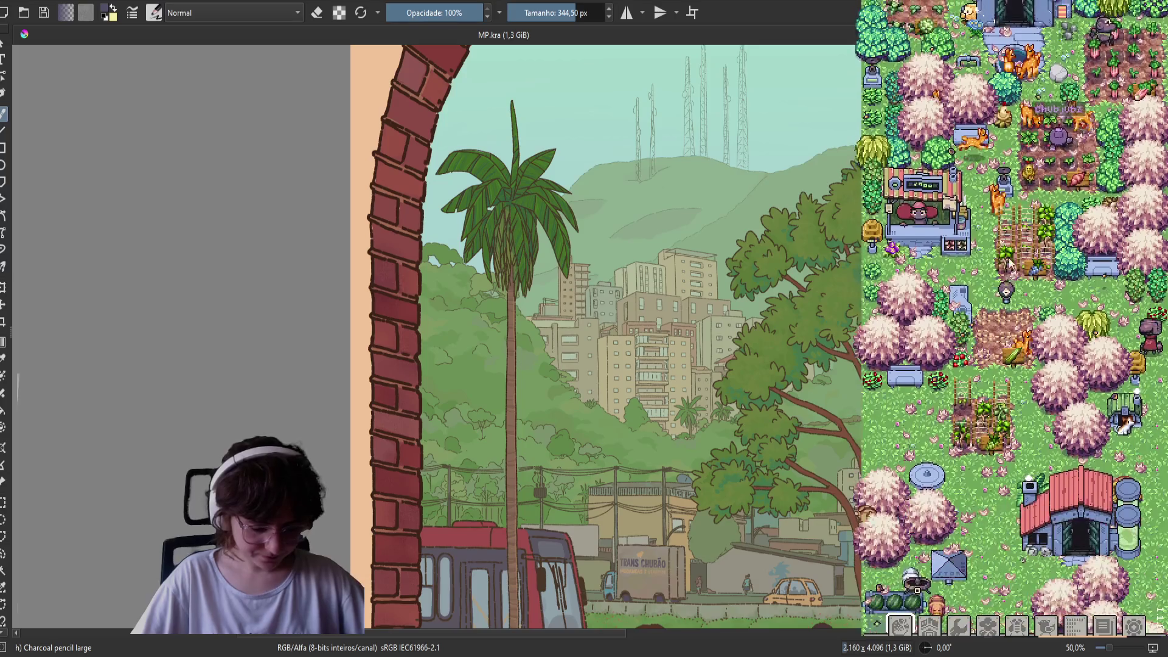
# Pan over to the meadow by the blue house and open the constructions shop
pyautogui.scroll(1, 1009, 218)
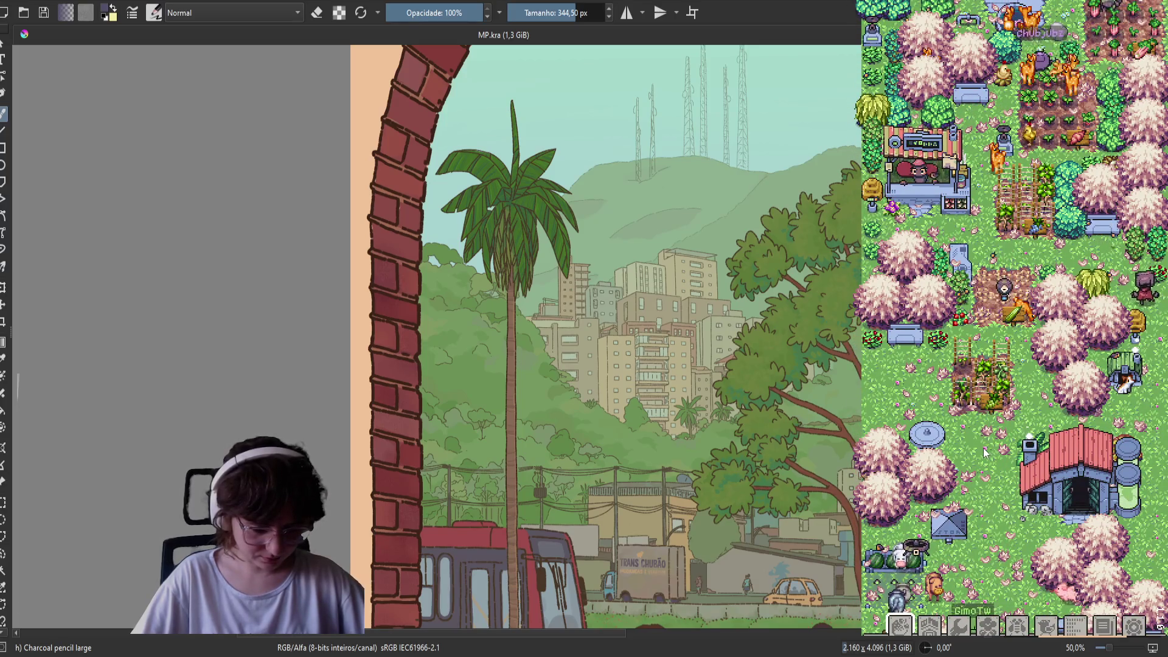
pyautogui.scroll(-5, 940, 460)
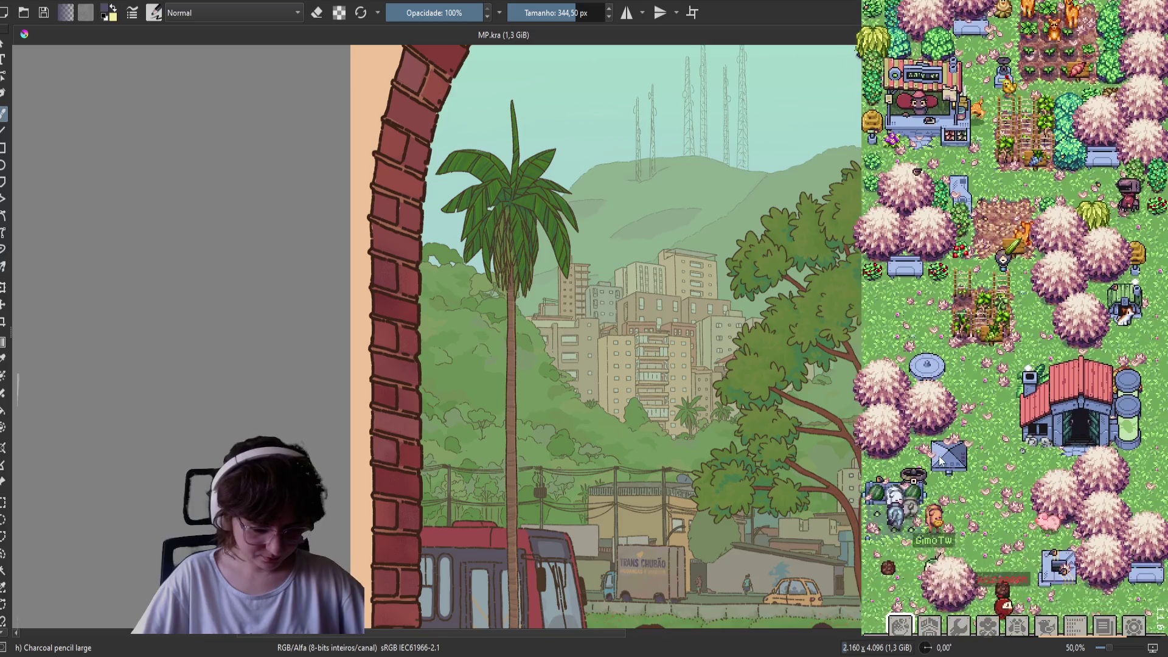
pyautogui.scroll(-2, 940, 462)
pyautogui.scroll(-10, 912, 365)
pyautogui.scroll(-5, 912, 365)
pyautogui.scroll(-3, 904, 465)
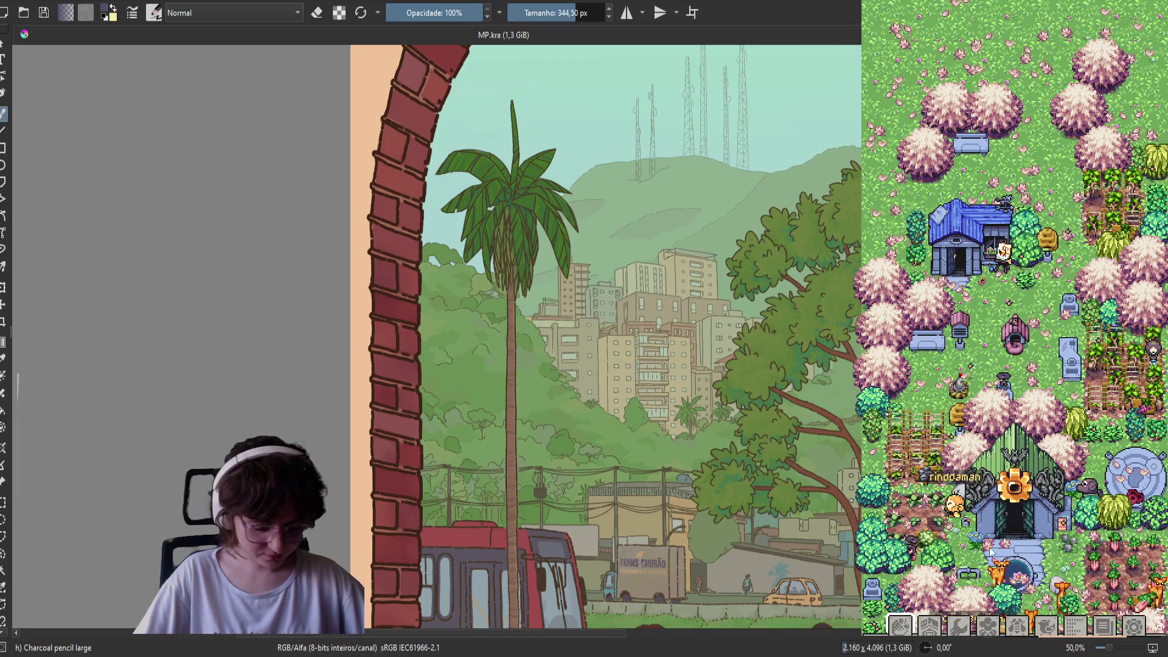
pyautogui.scroll(-5, 977, 531)
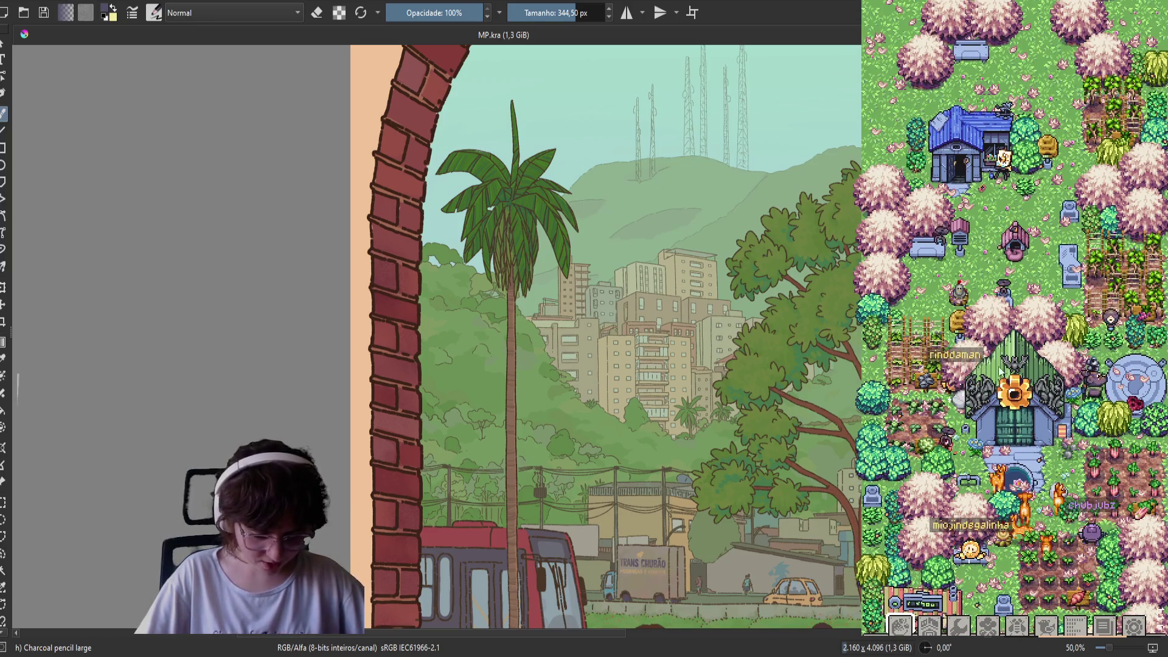
pyautogui.scroll(-3, 1011, 448)
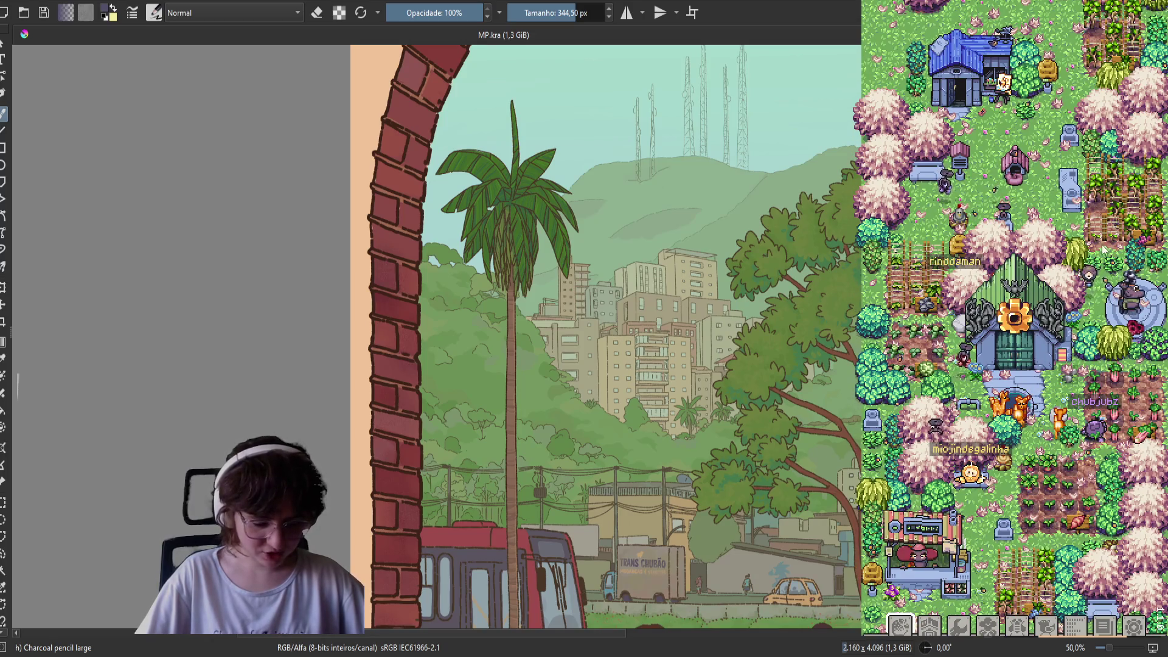
pyautogui.scroll(15, 925, 309)
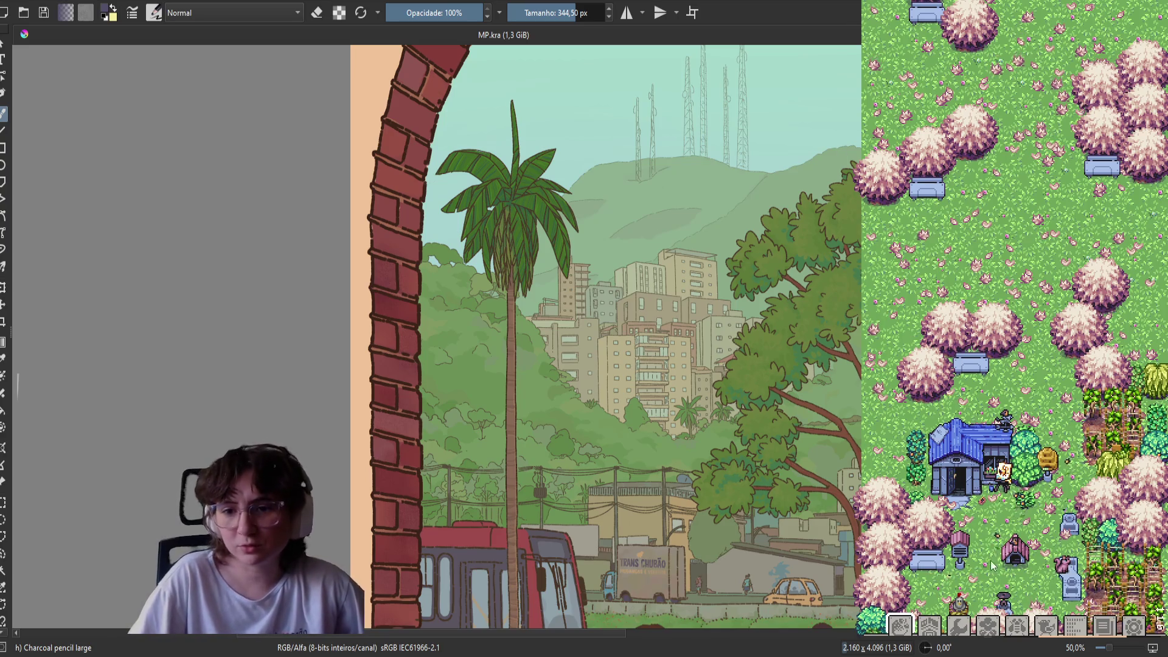
pyautogui.scroll(-5, 945, 368)
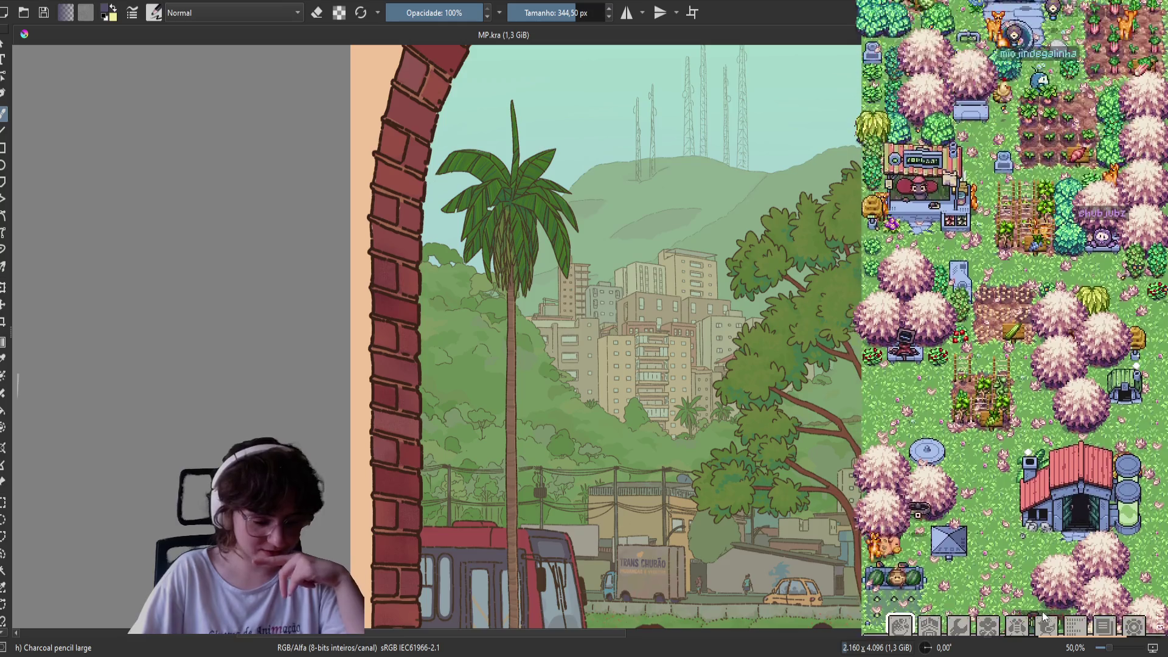
pyautogui.click(900, 625)
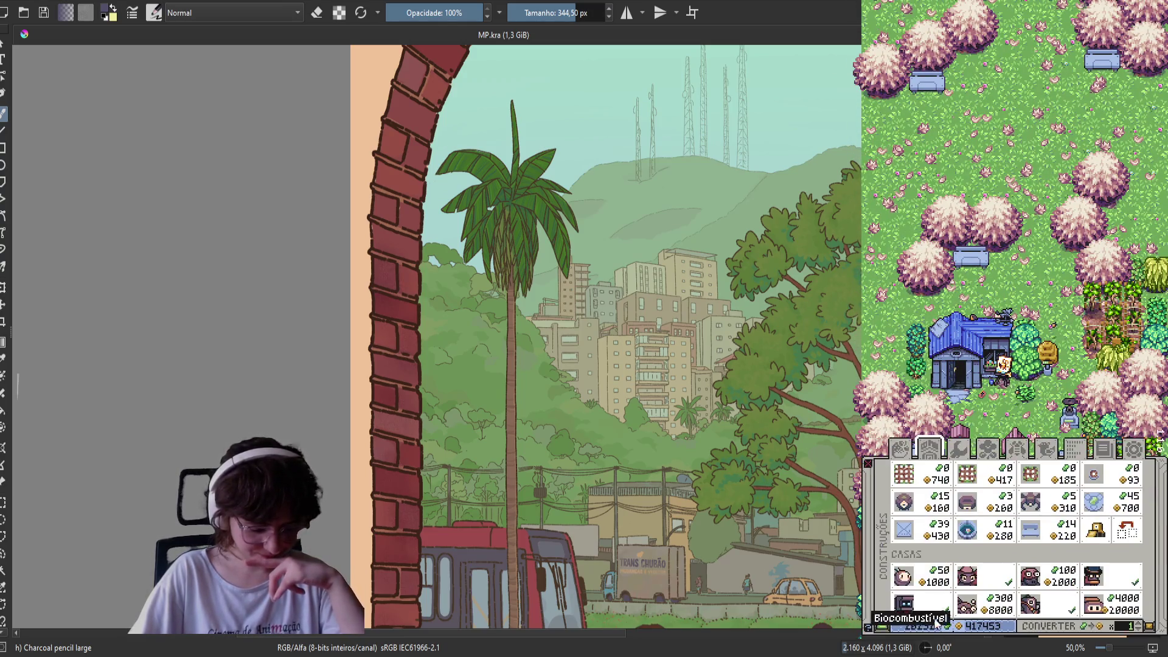
# Select the 3x3 cultivation plot in the constructions shop
pyautogui.click(986, 485)
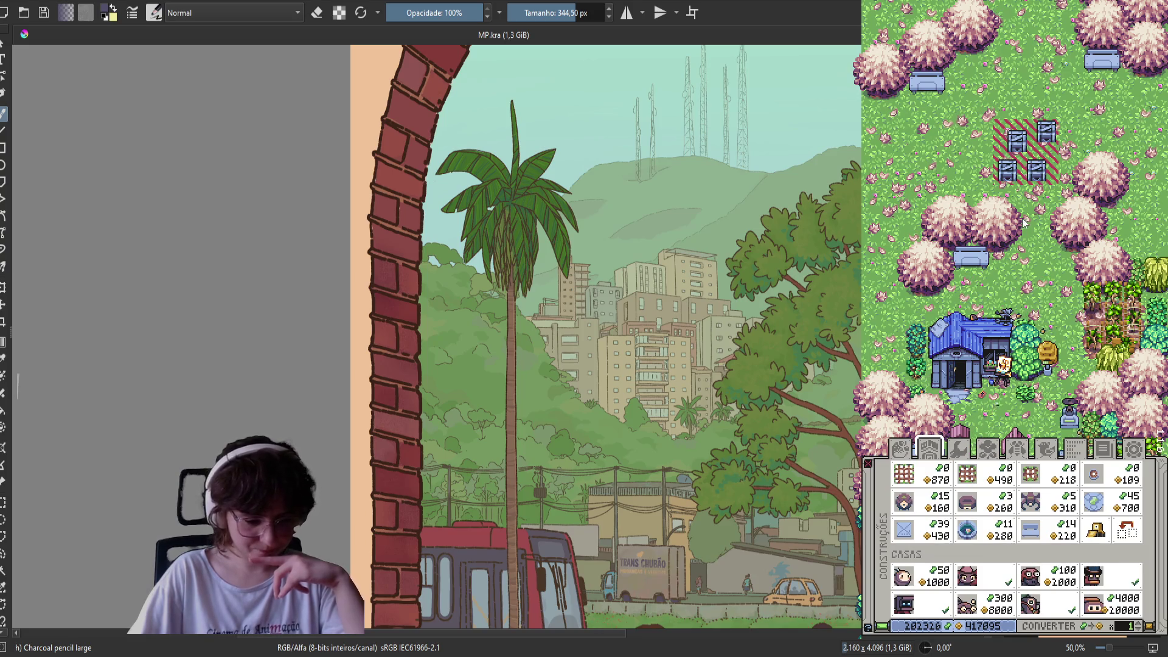
pyautogui.scroll(5, 1022, 231)
pyautogui.scroll(-2, 949, 344)
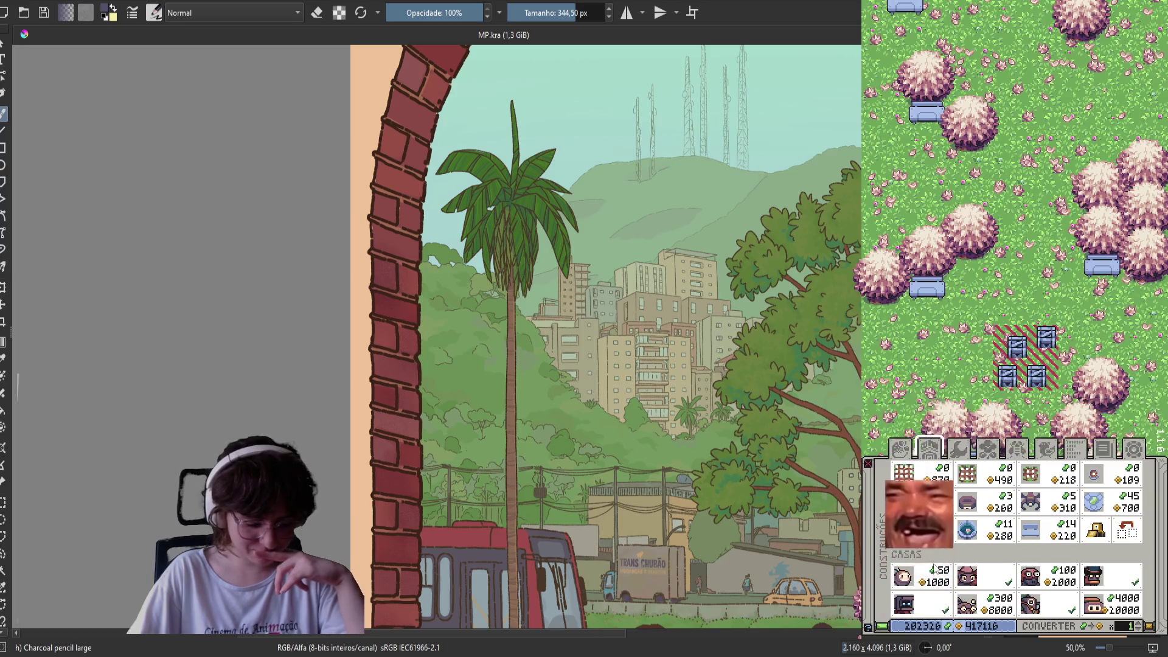
pyautogui.scroll(1, 1007, 277)
# Place a house in the meadow, then select the Oficina de Echo
pyautogui.click(906, 535)
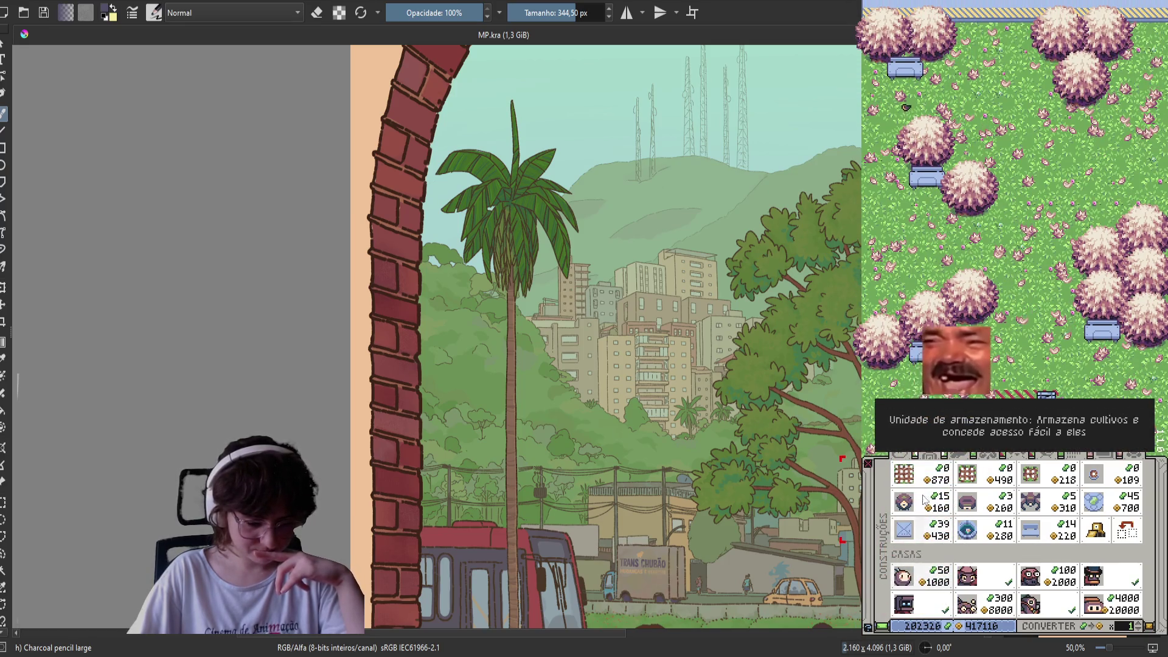
pyautogui.click(1098, 206)
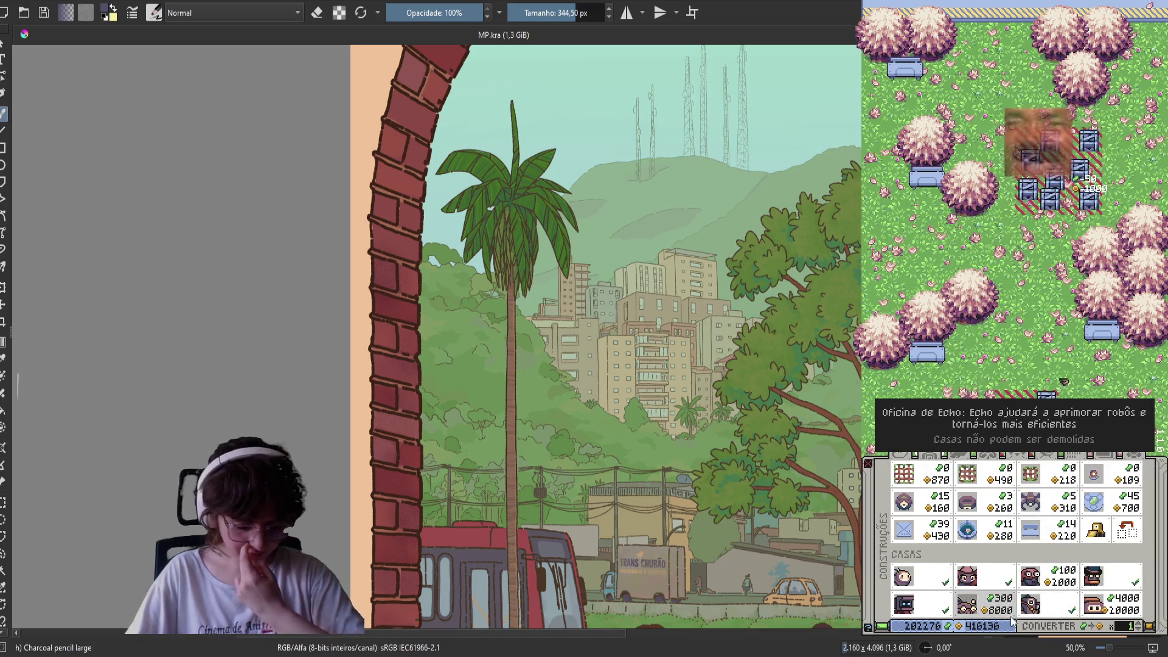
pyautogui.scroll(-5, 998, 168)
pyautogui.scroll(-10, 997, 167)
pyautogui.scroll(-5, 980, 249)
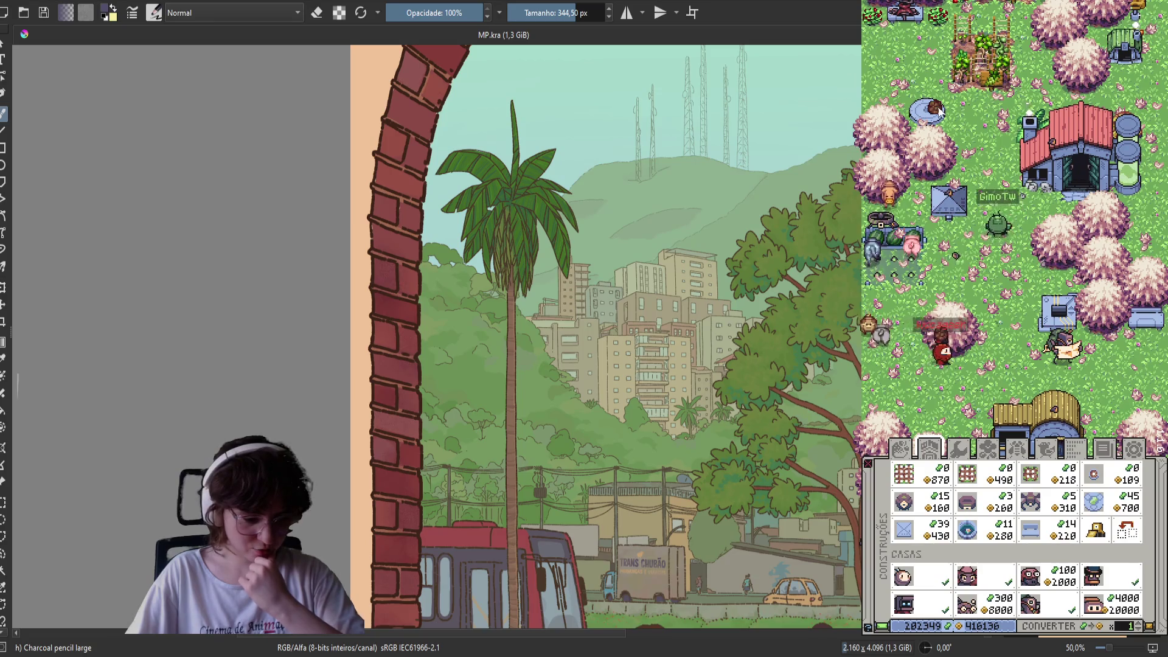
pyautogui.scroll(10, 939, 112)
pyautogui.scroll(10, 952, 425)
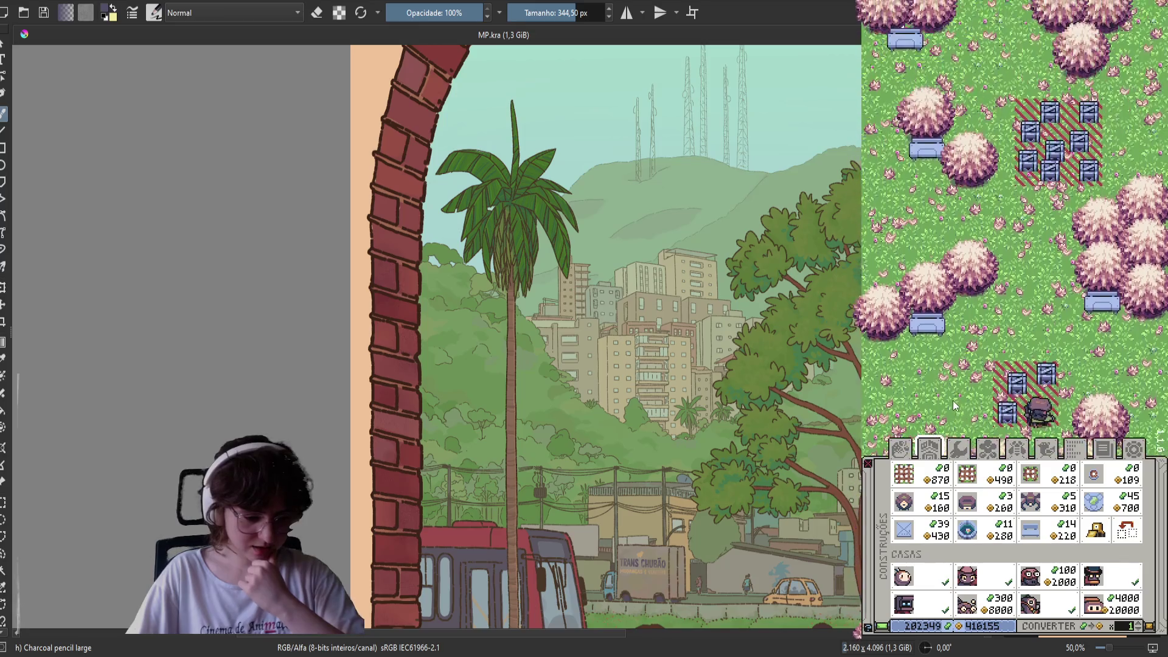
pyautogui.scroll(-3, 954, 407)
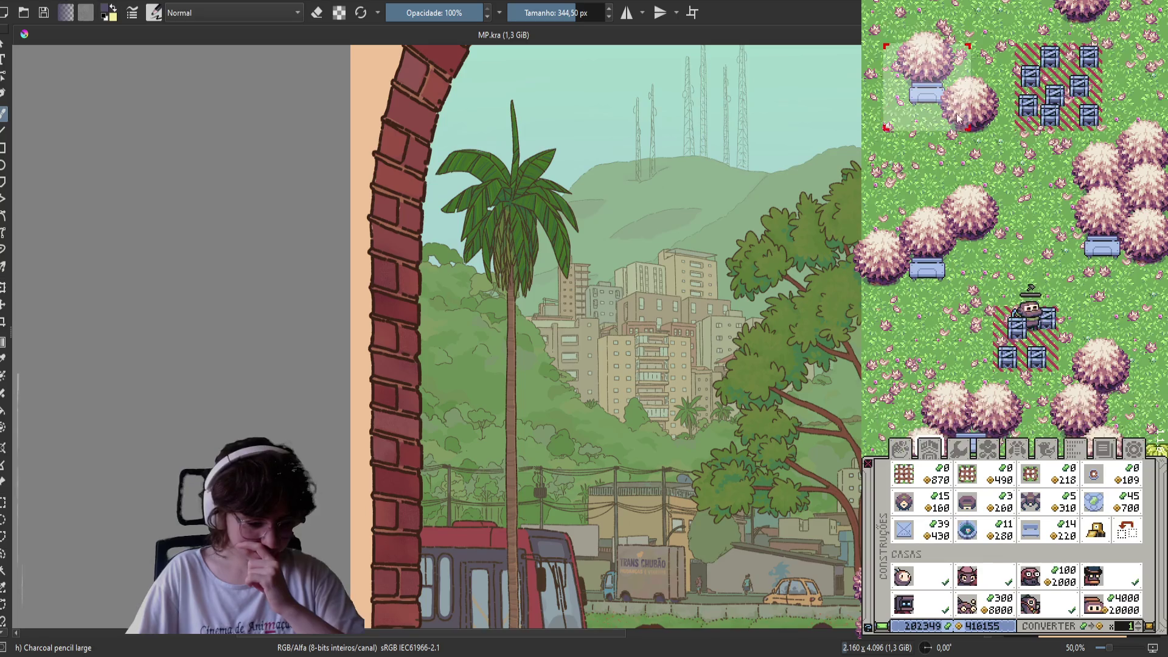
pyautogui.click(1001, 610)
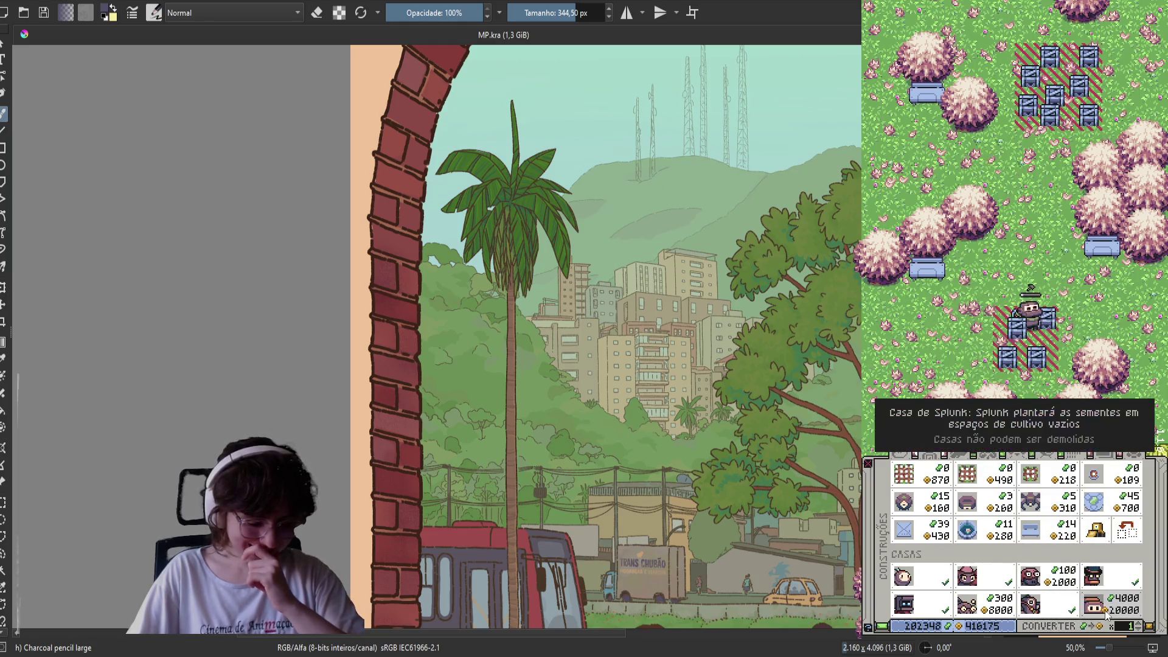
# Mark out the 3x3 crop plot area near the top of the farm map
pyautogui.press('w')
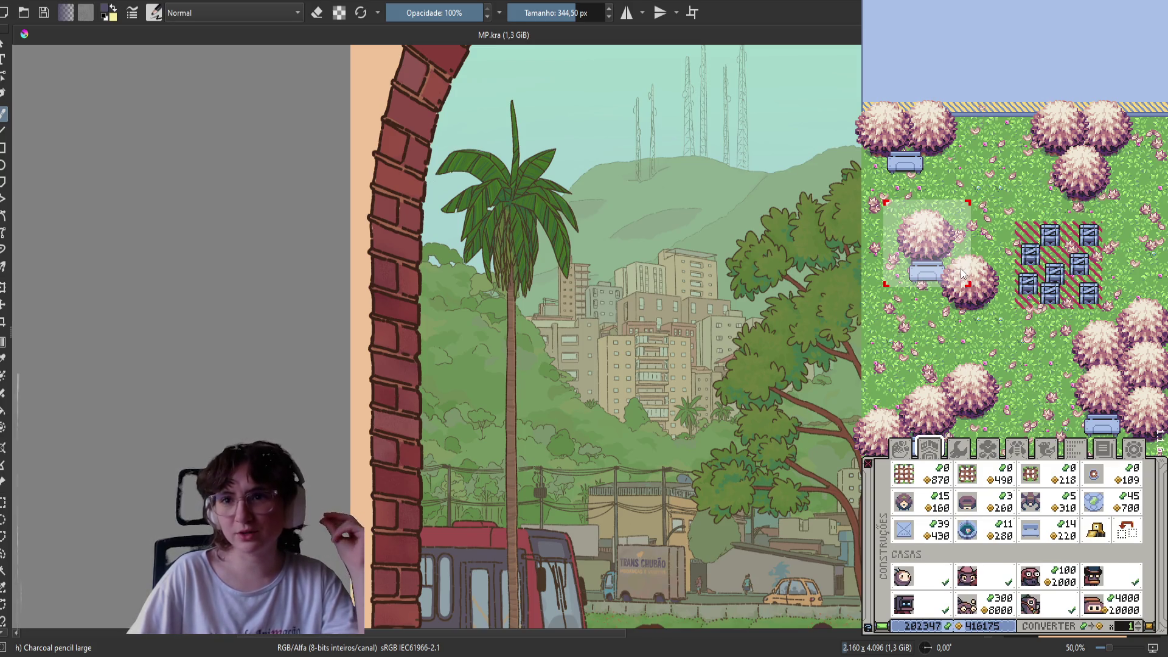
pyautogui.scroll(-3, 988, 268)
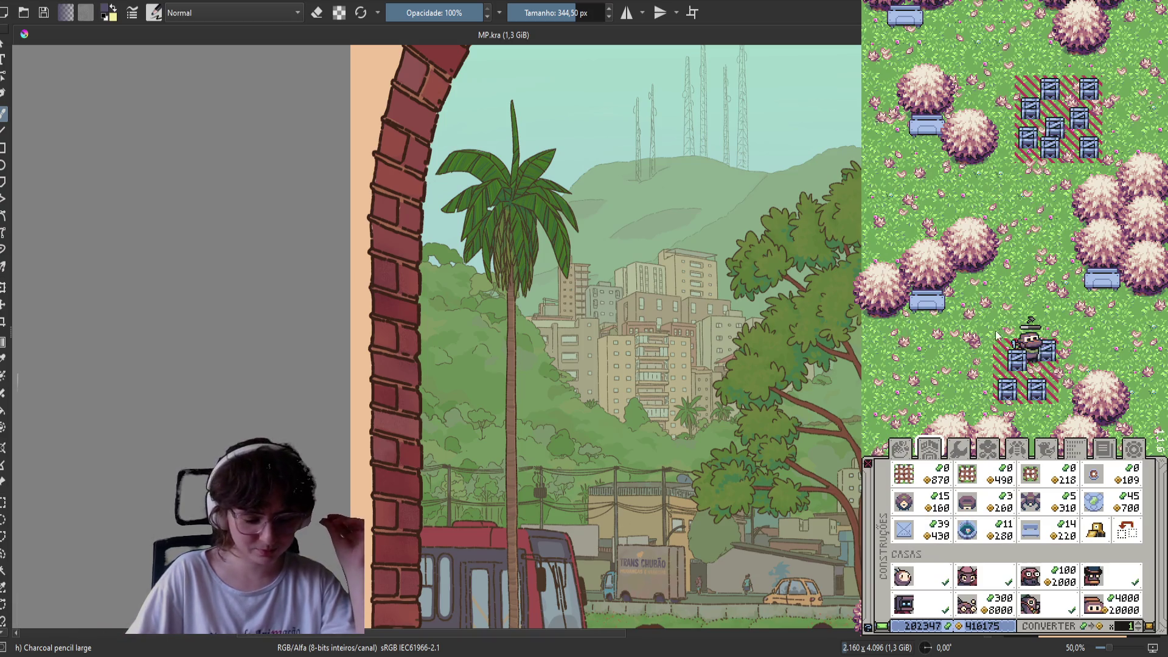
pyautogui.press('s')
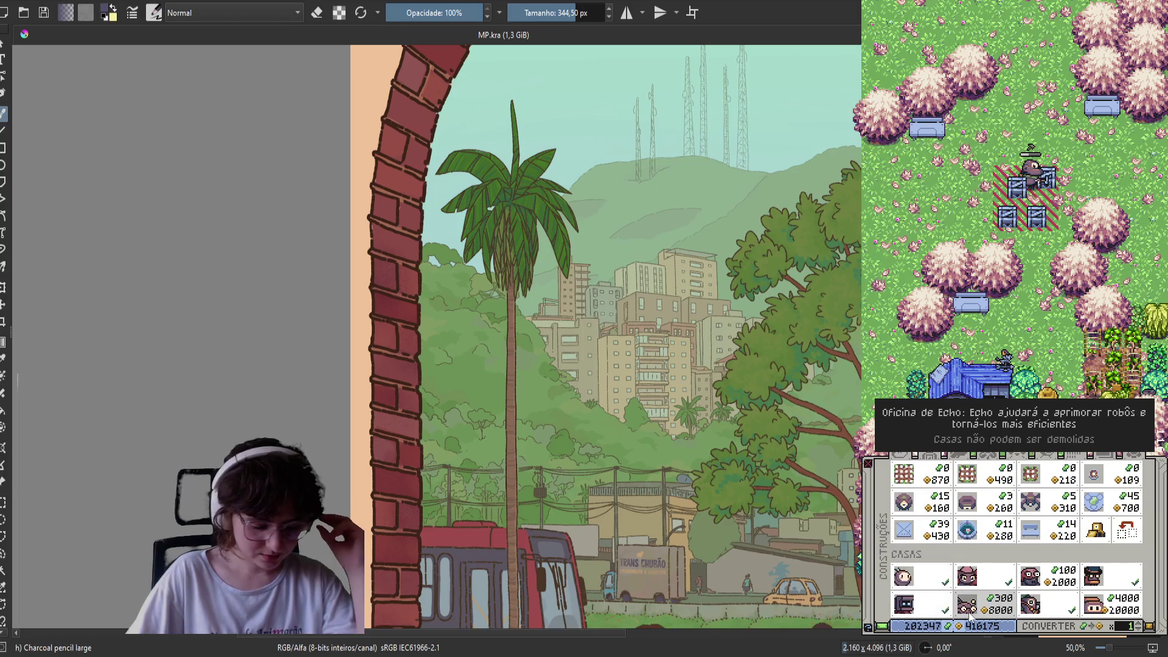
pyautogui.moveTo(885, 146)
pyautogui.mouseDown()
pyautogui.moveTo(949, 230)
pyautogui.moveTo(1007, 230)
pyautogui.mouseUp()
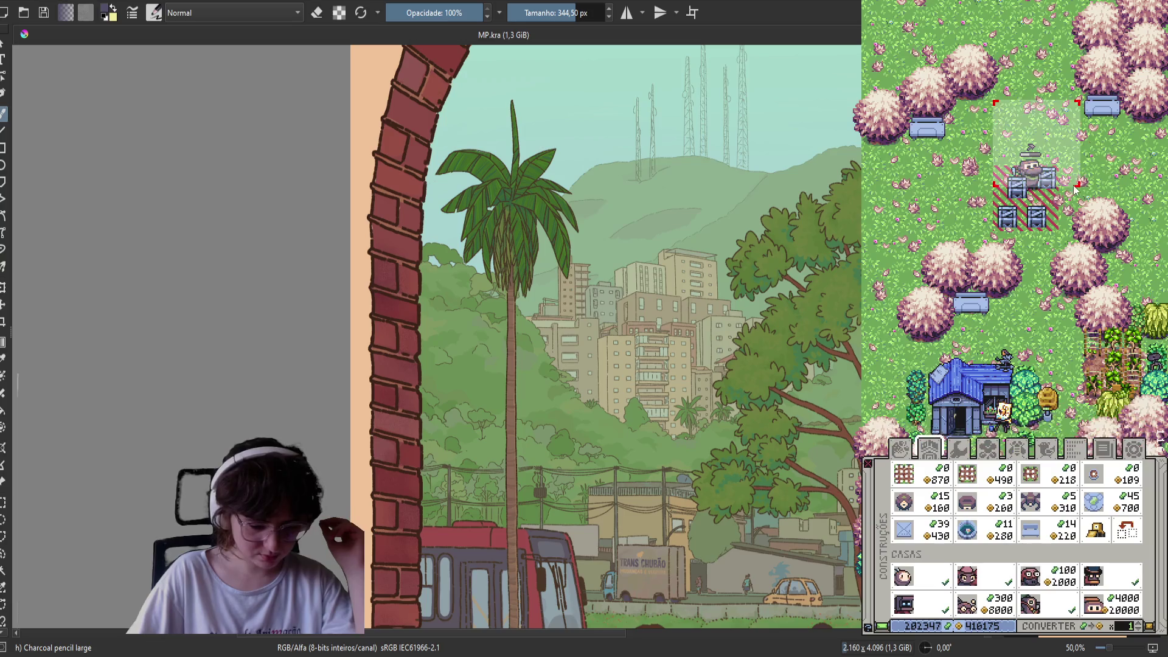
pyautogui.press('w')
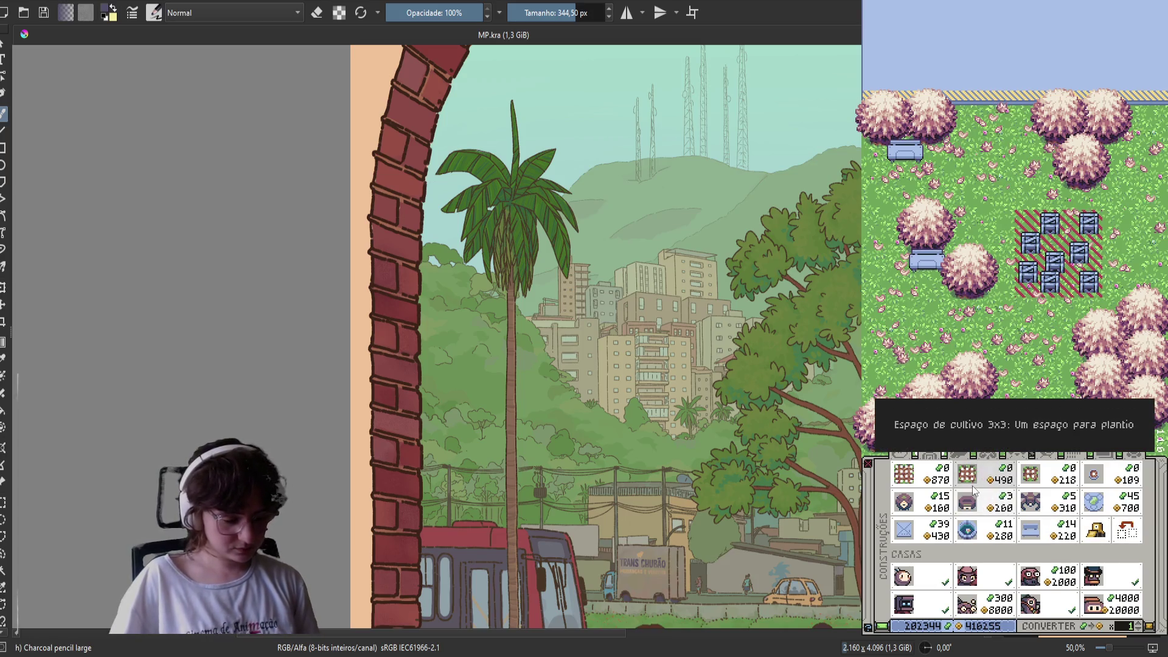
pyautogui.scroll(-2, 995, 300)
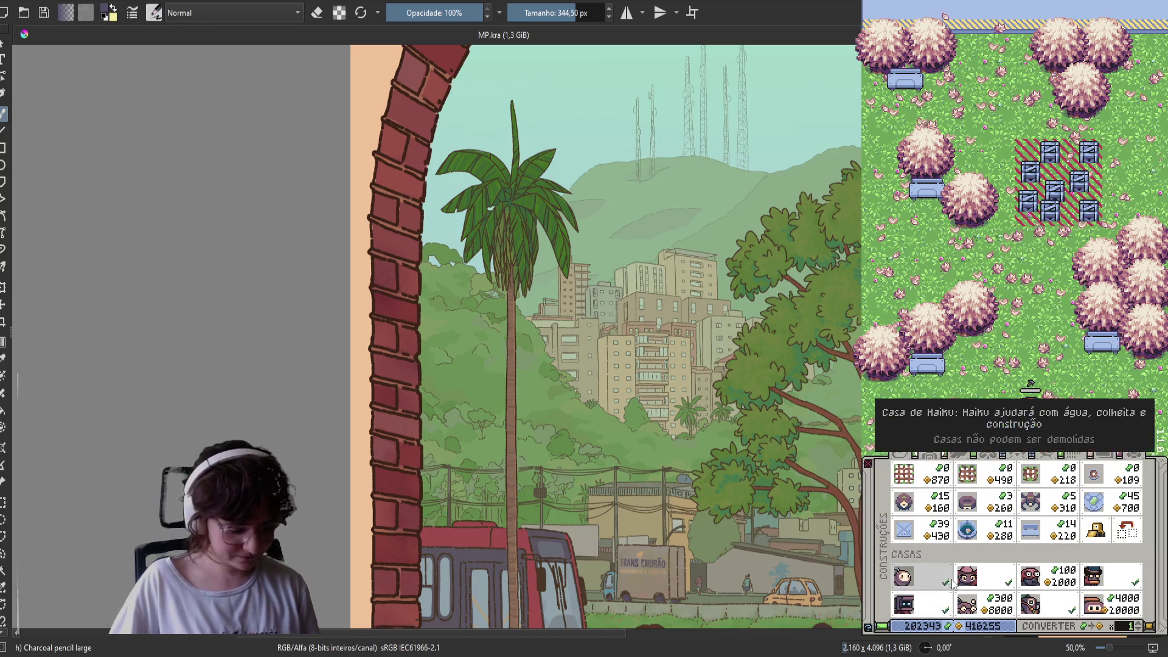
# Relocate the dirt patch to a new spot further right
pyautogui.press('s')
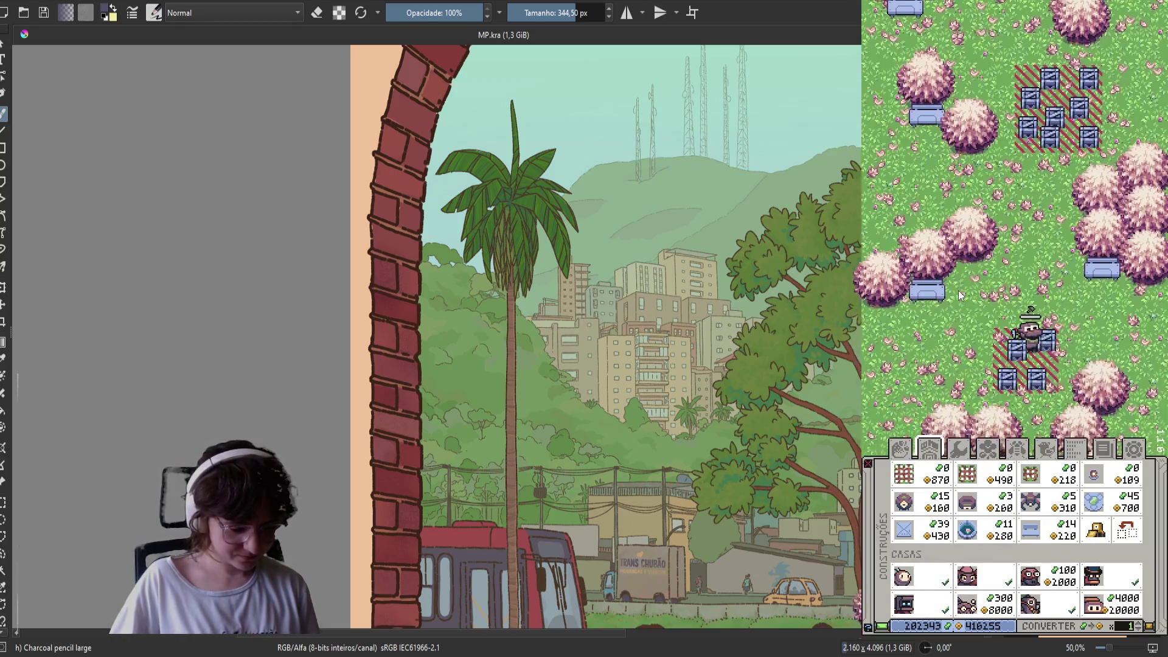
pyautogui.click(1132, 533)
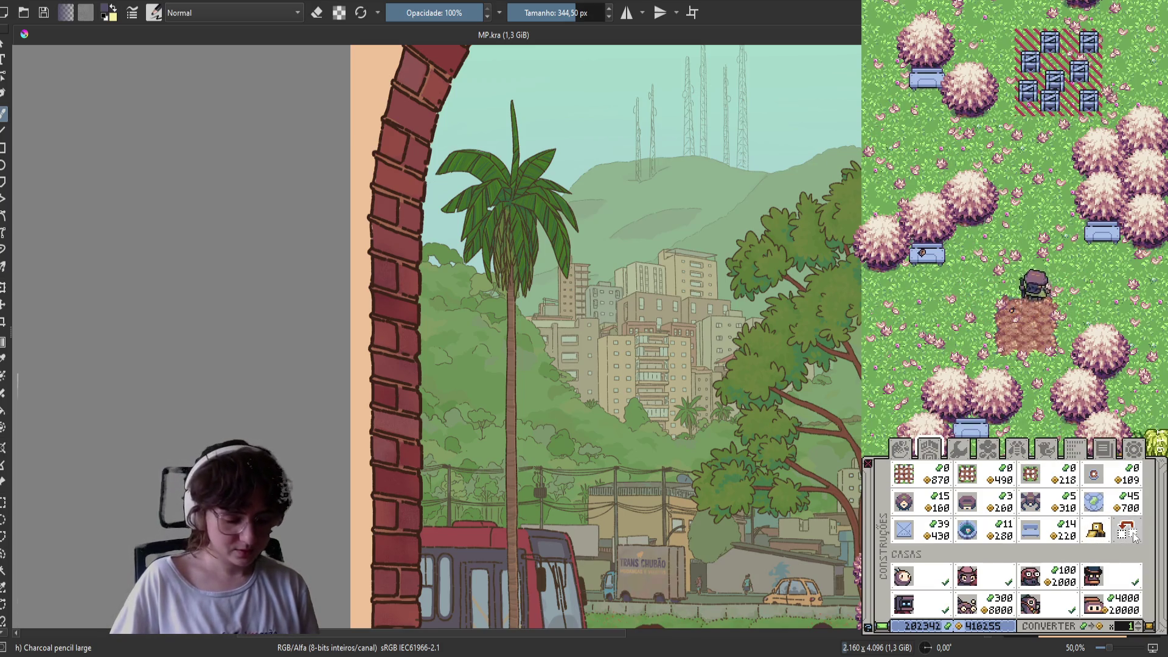
pyautogui.click(1028, 345)
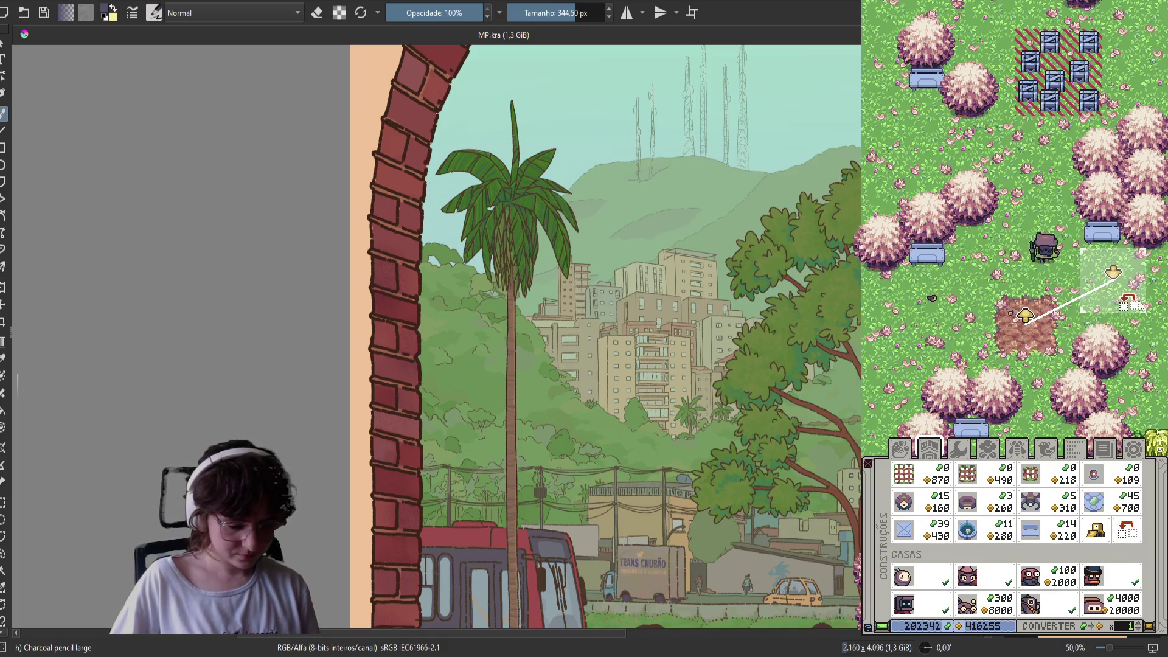
pyautogui.click(1144, 318)
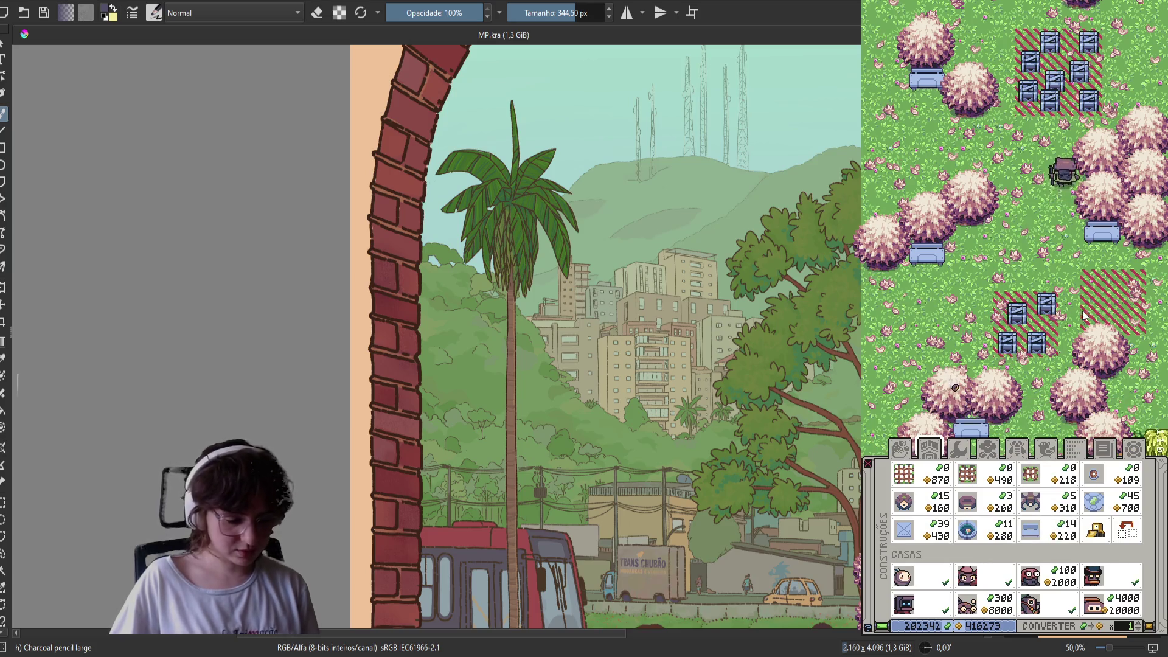
# Bring the blue house area into view and select a house to place
pyautogui.scroll(-1, 1016, 359)
pyautogui.scroll(-1, 1024, 328)
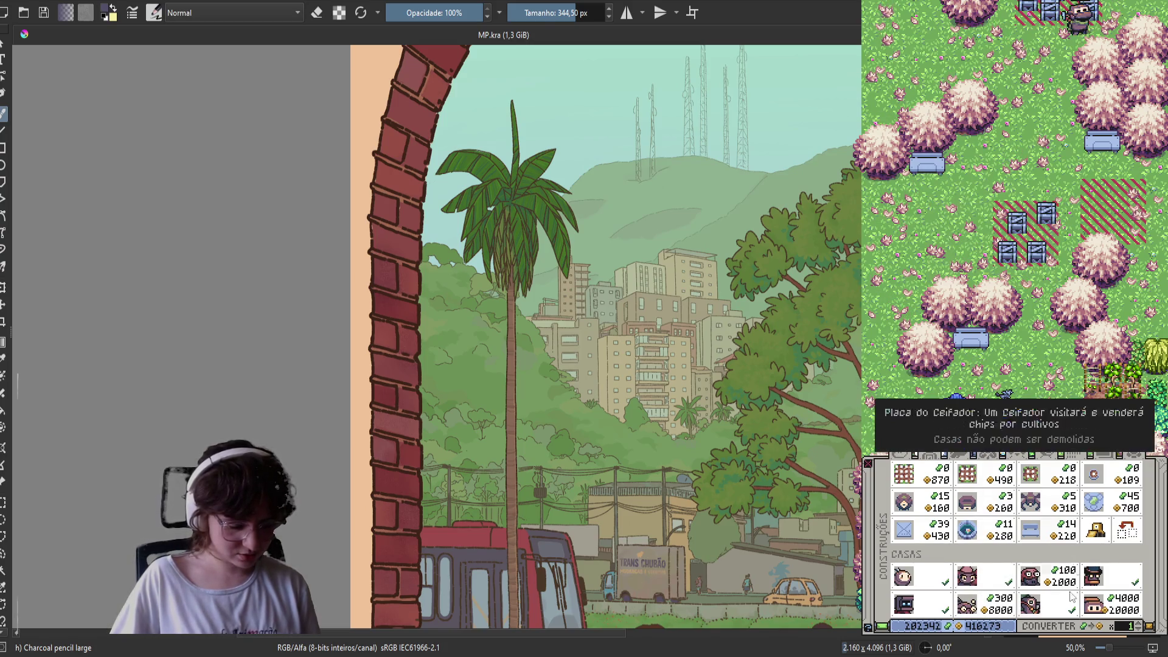
pyautogui.scroll(4, 934, 424)
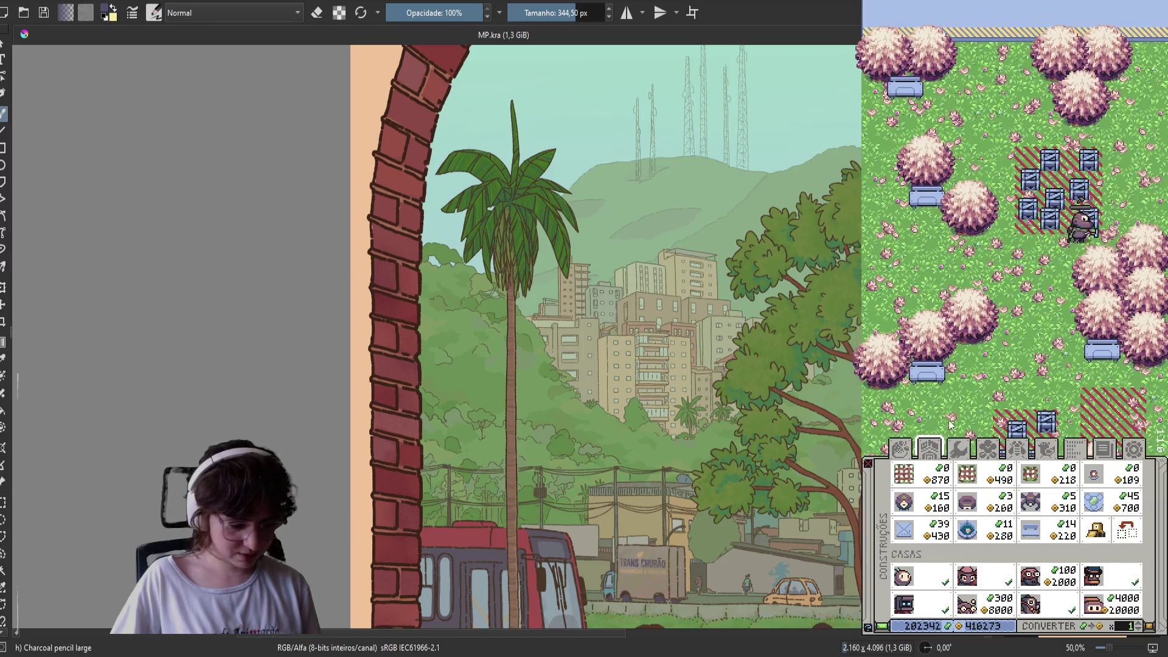
pyautogui.moveTo(935, 424); pyautogui.dragTo(952, 206)
pyautogui.scroll(-4, 975, 310)
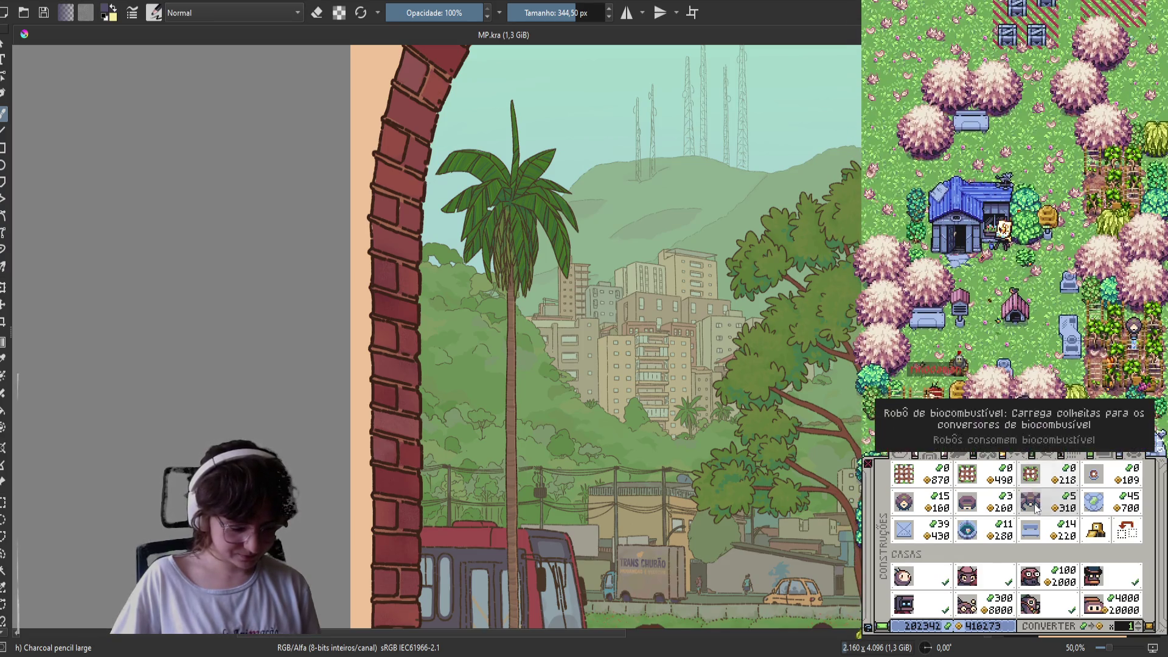
pyautogui.scroll(3, 988, 396)
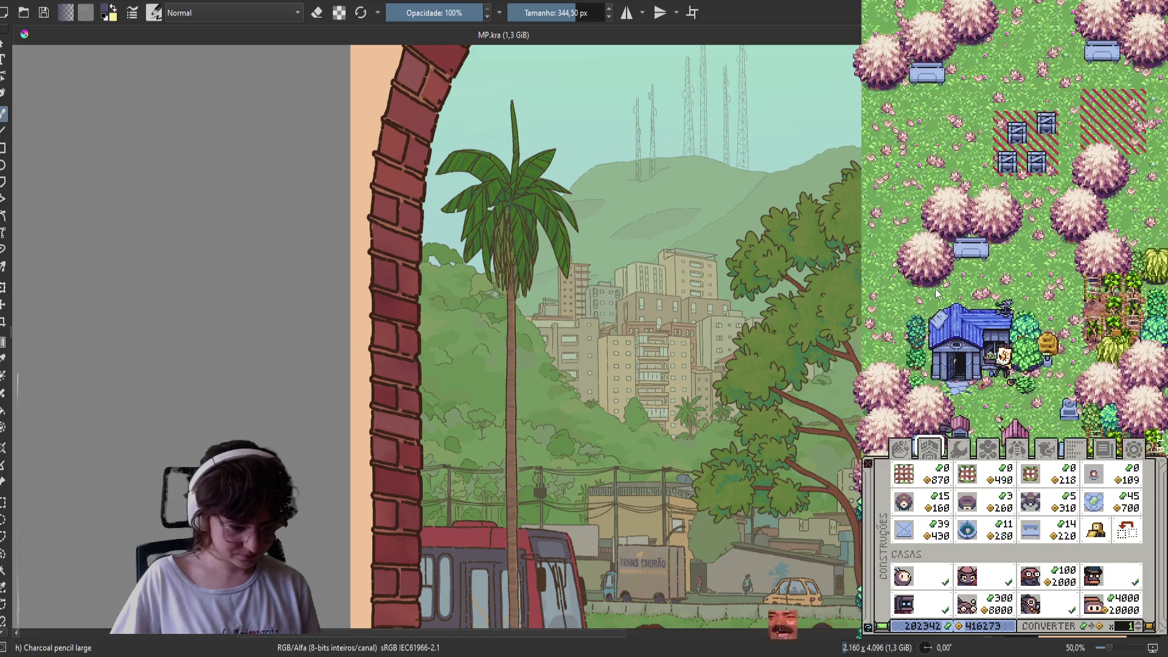
pyautogui.scroll(3, 989, 396)
pyautogui.scroll(2, 988, 396)
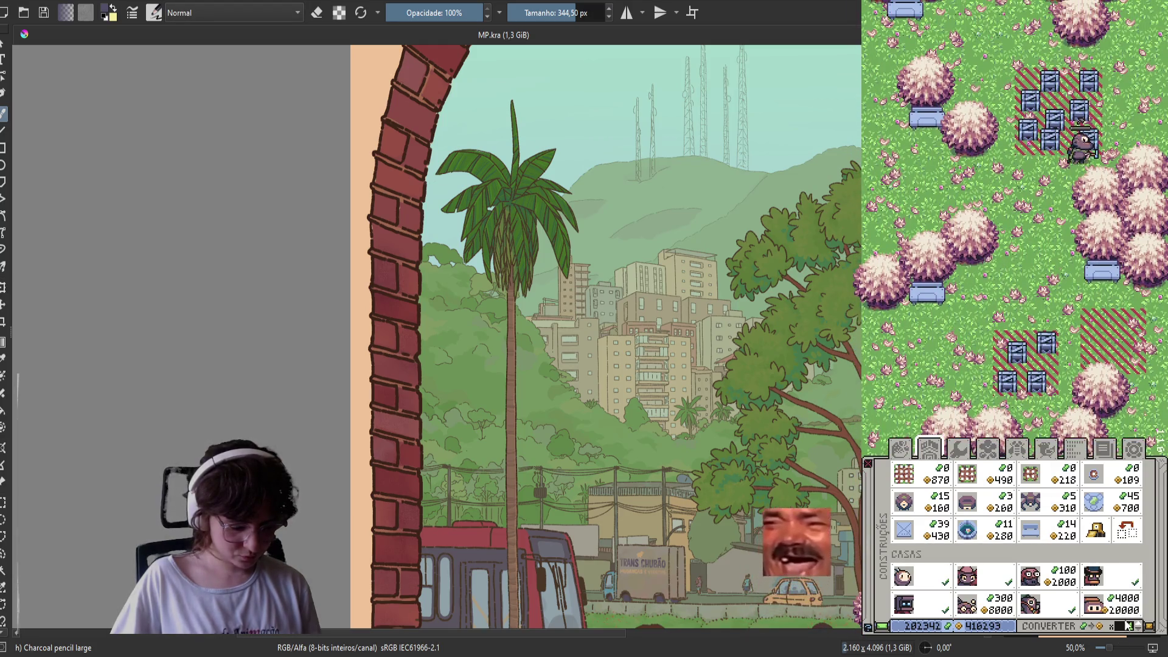
pyautogui.click(1095, 605)
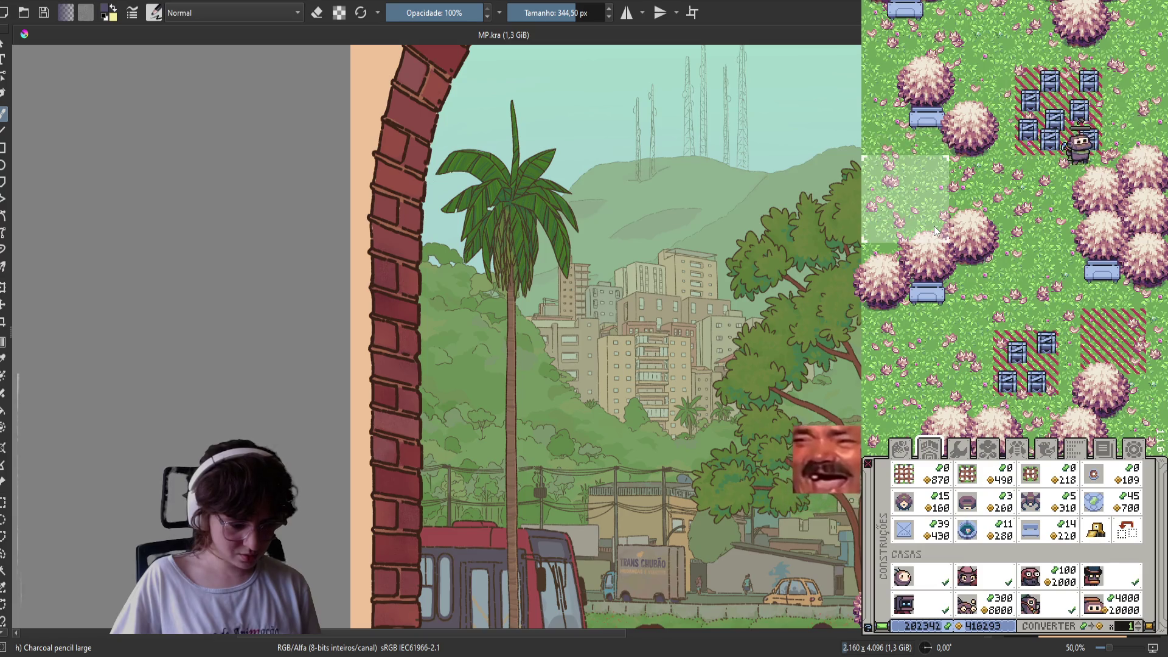
# Place the new house on the left of the farm, then choose another building
pyautogui.click(934, 229)
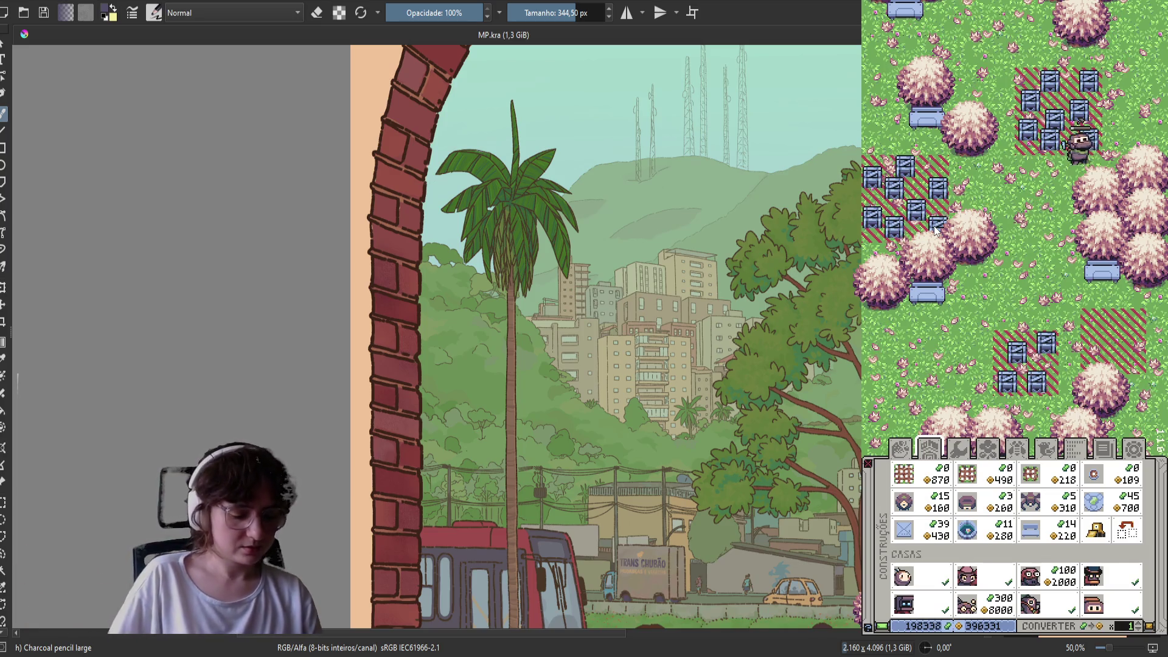
pyautogui.press('w')
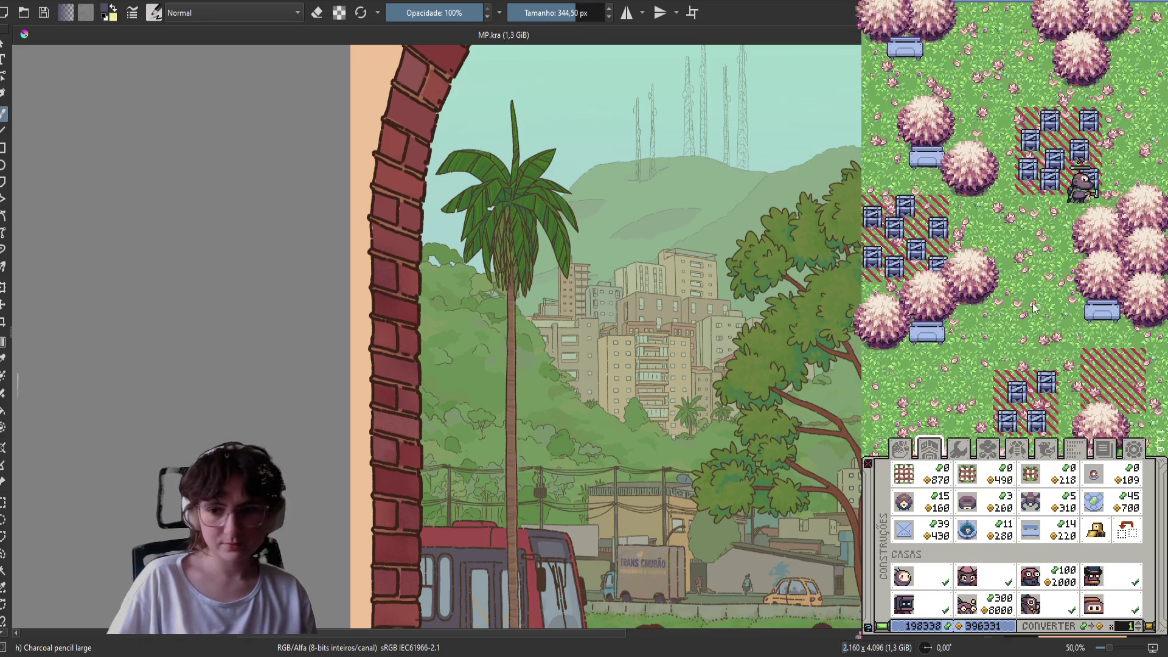
pyautogui.press('s')
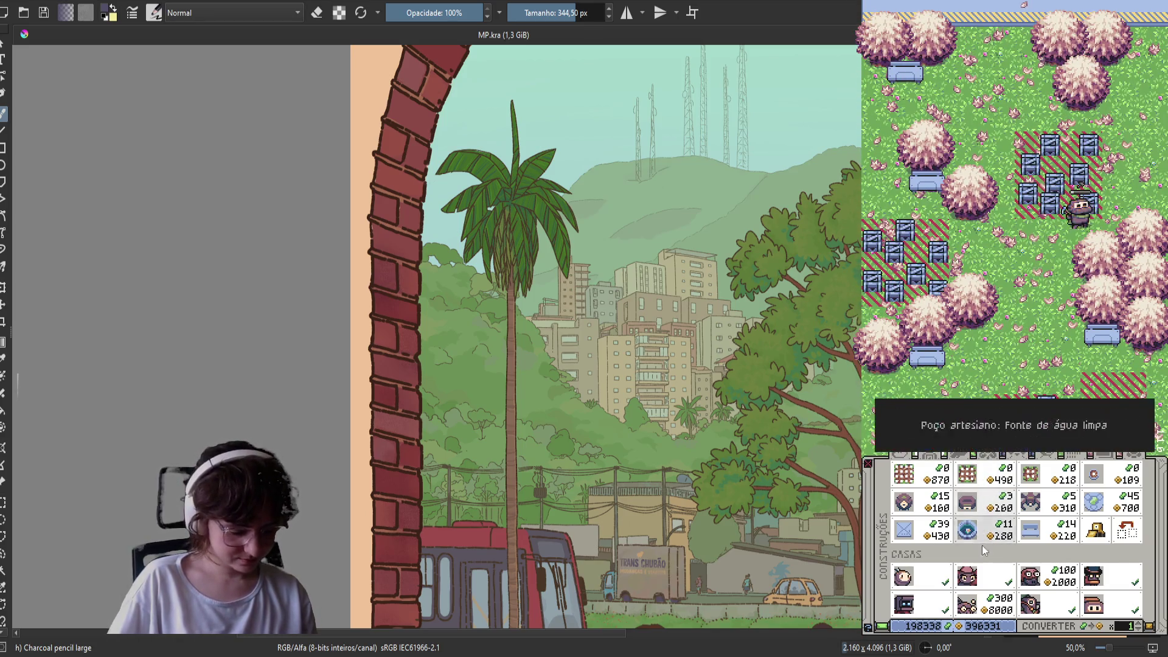
pyautogui.click(1004, 589)
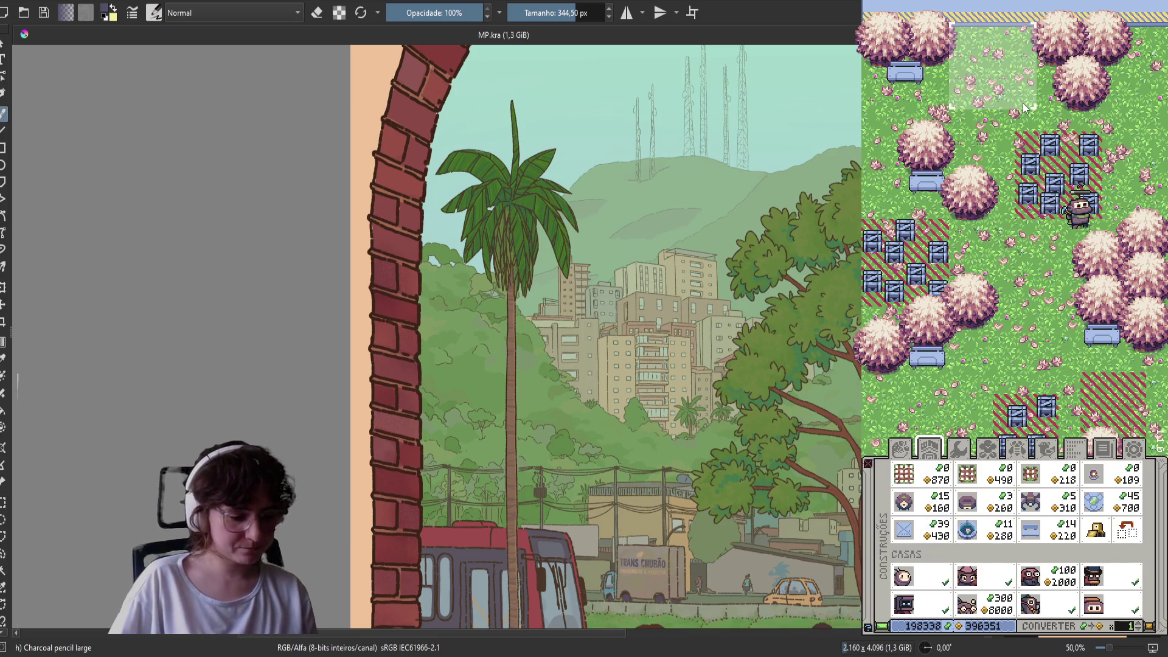
pyautogui.scroll(-10, 1024, 108)
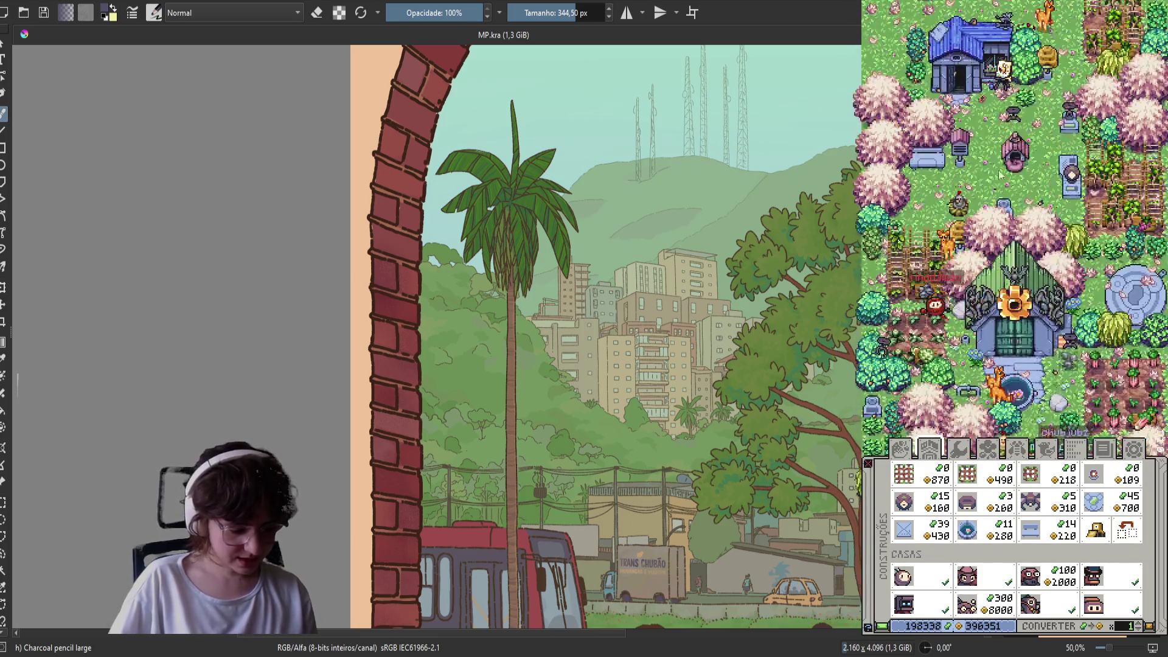
# Move the thatched-roof house a short way down the map and confirm its position
pyautogui.scroll(-10, 992, 235)
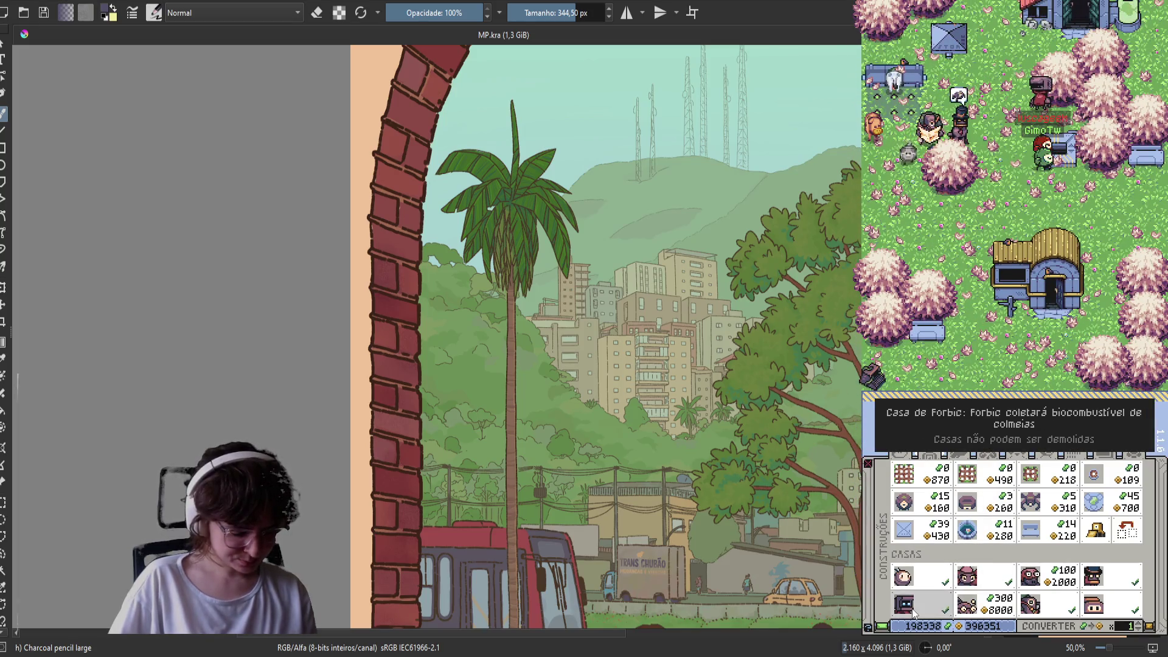
pyautogui.click(1046, 575)
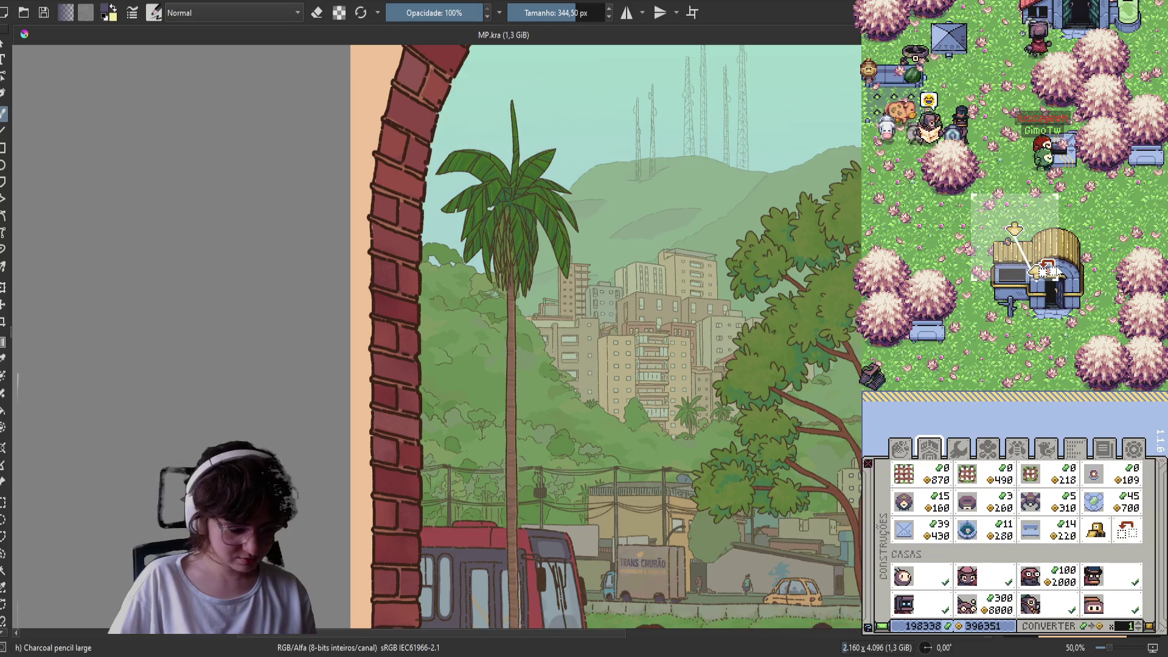
pyautogui.moveTo(1045, 323); pyautogui.dragTo(1045, 358)
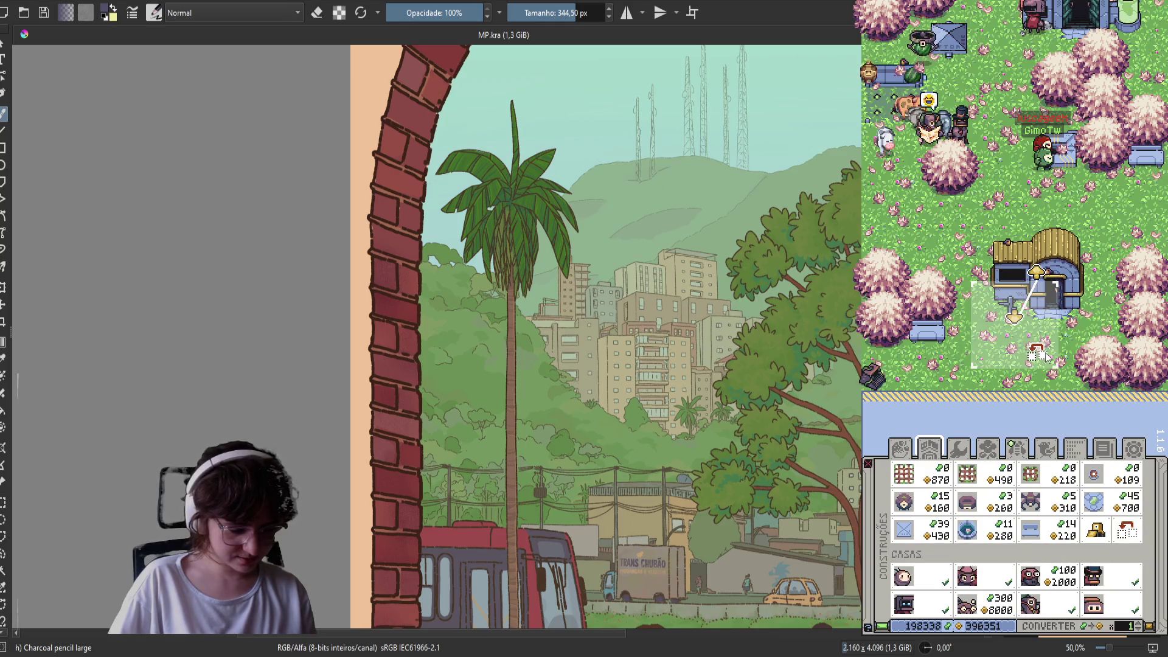
pyautogui.click(1044, 359)
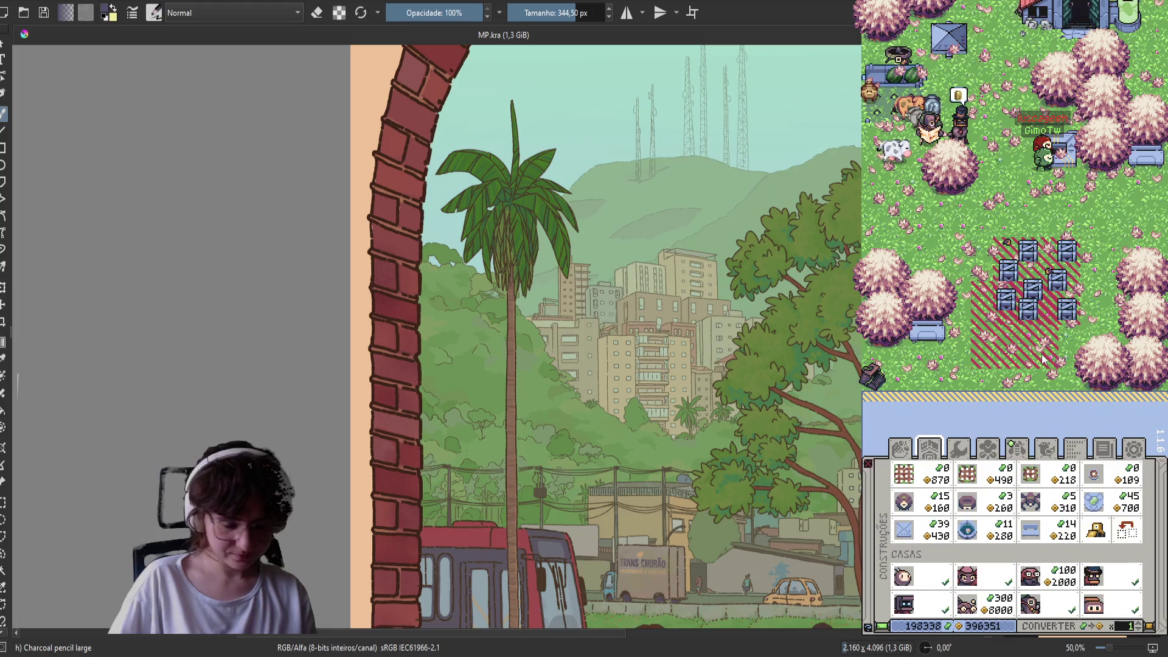
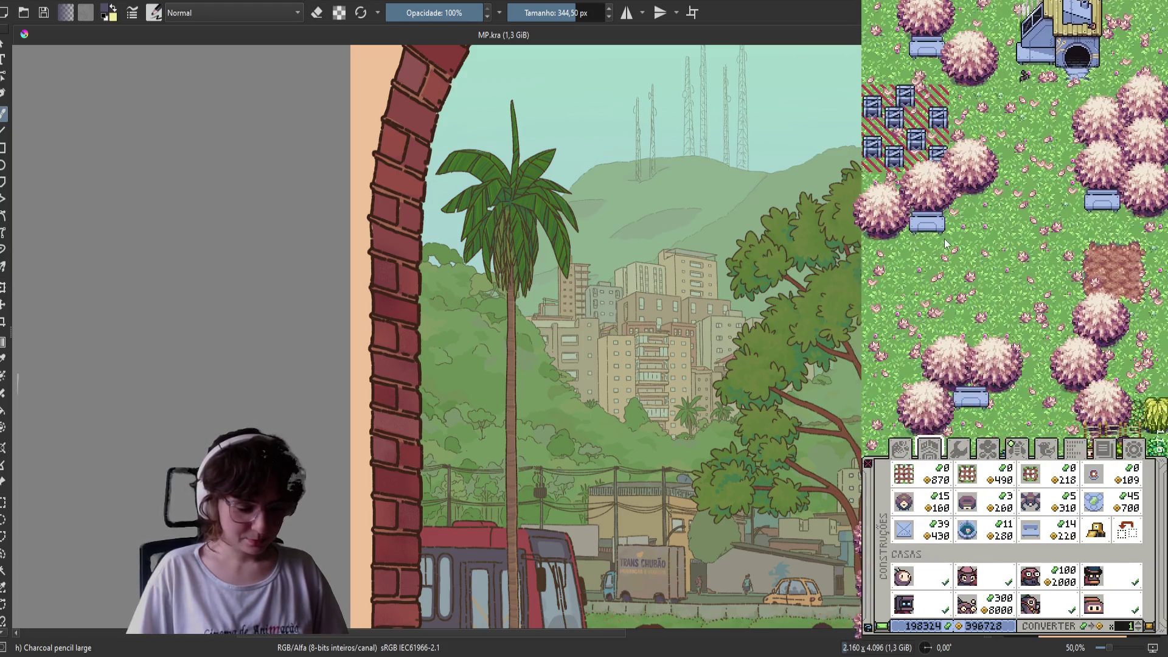
# Place the green Splunk sign on the dirt patch
pyautogui.click(1016, 448)
pyautogui.click(931, 450)
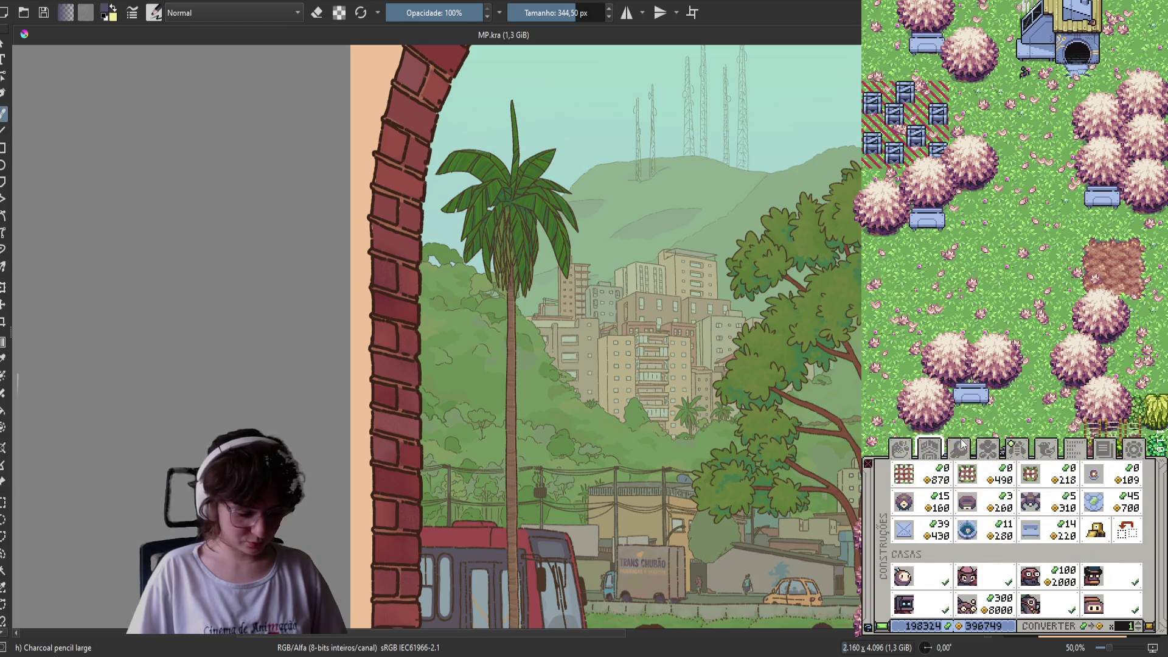
pyautogui.click(985, 450)
pyautogui.click(927, 595)
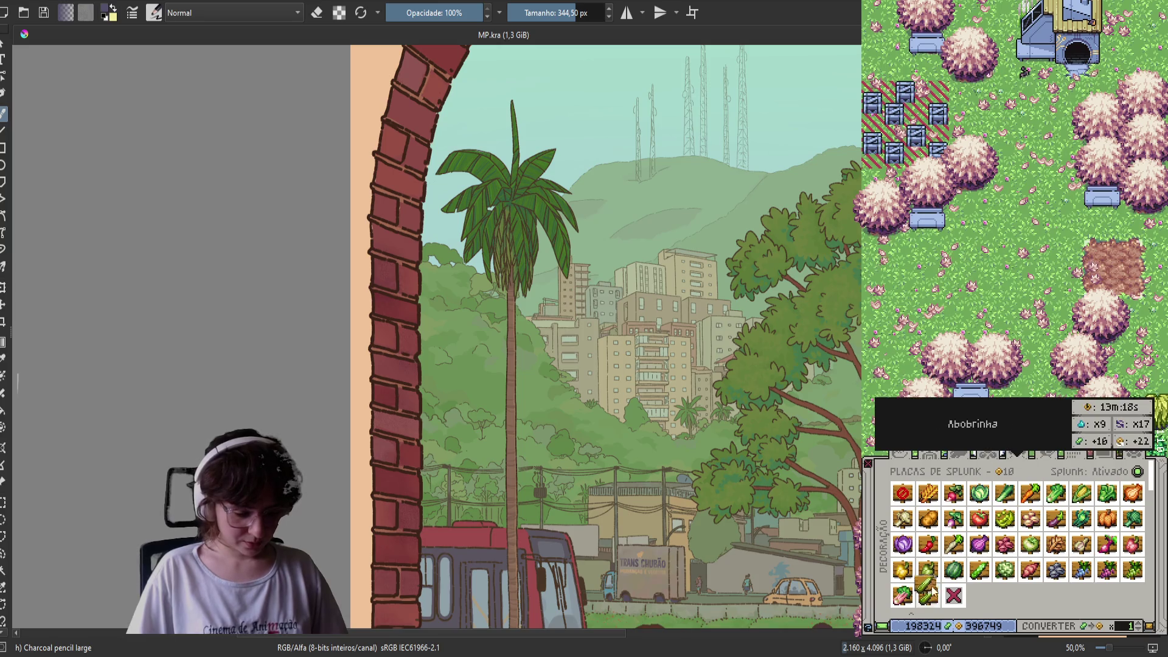
pyautogui.click(1129, 271)
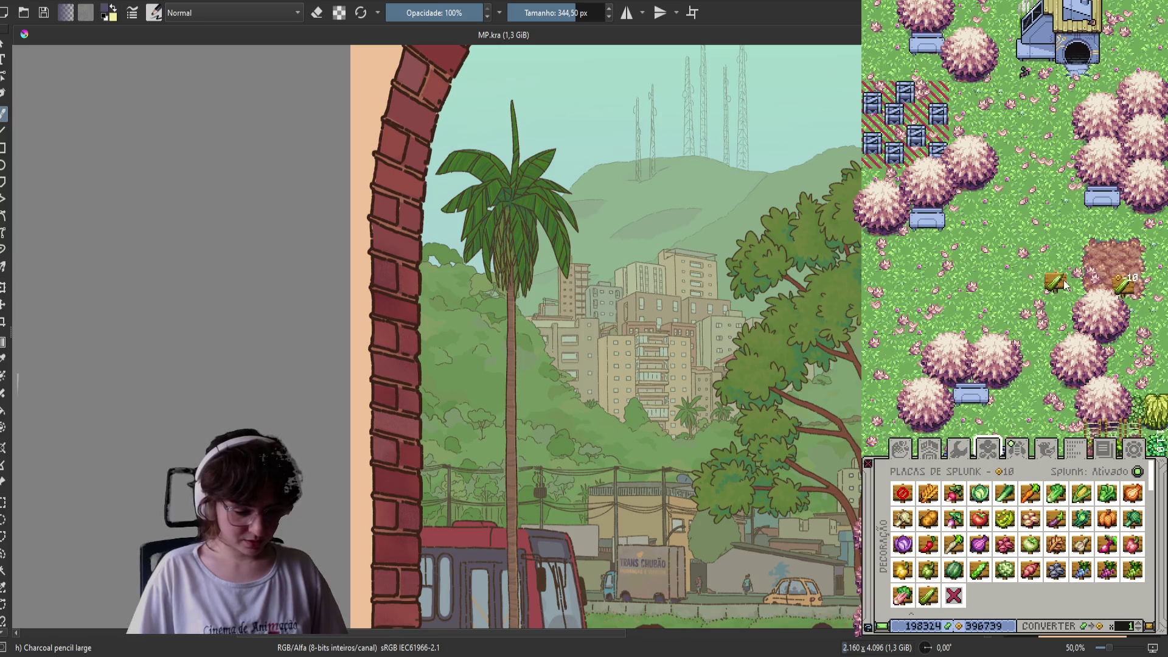
# Plant a crop from crop storage across the 3x3 dirt plot
pyautogui.click(958, 450)
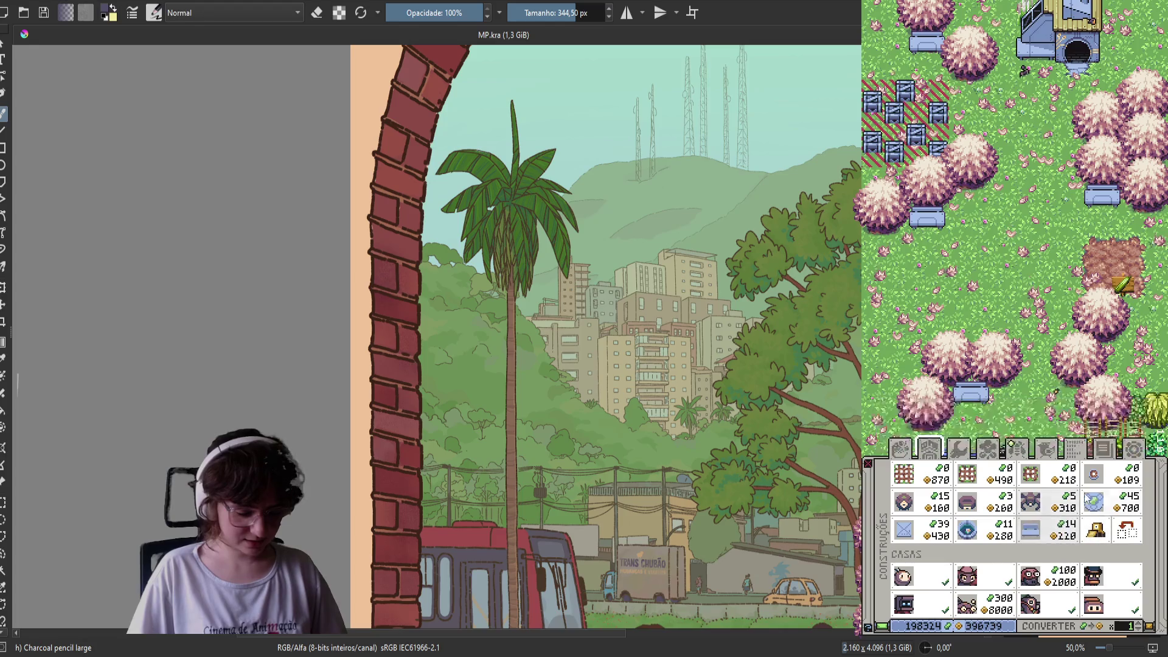
pyautogui.click(901, 449)
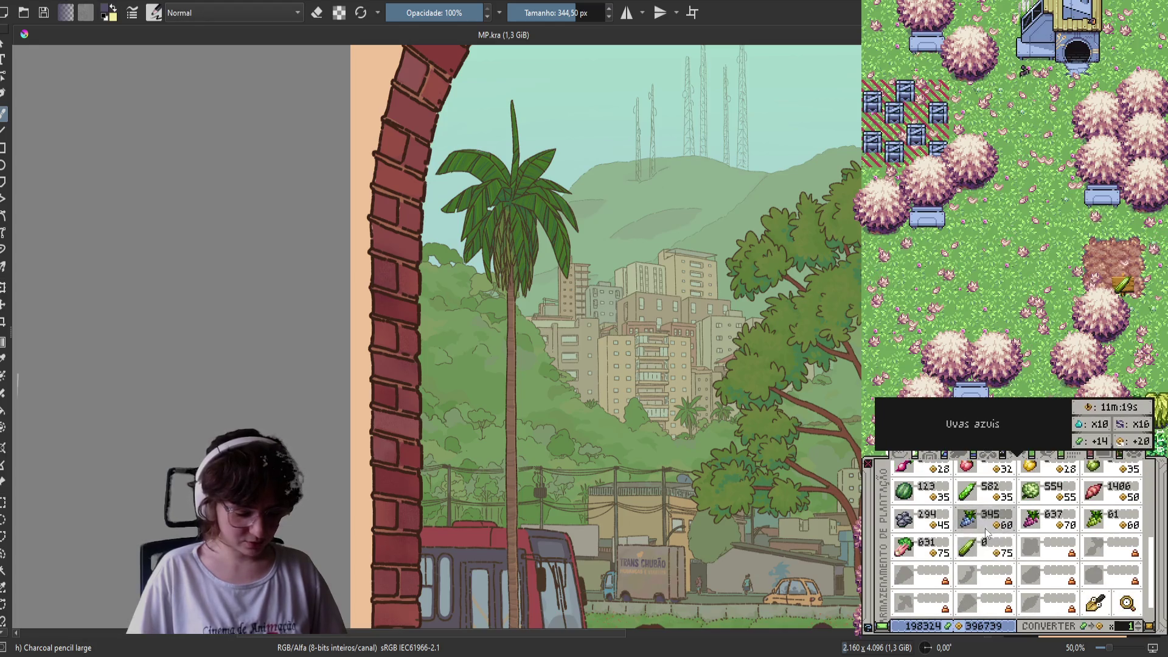
pyautogui.click(1098, 296)
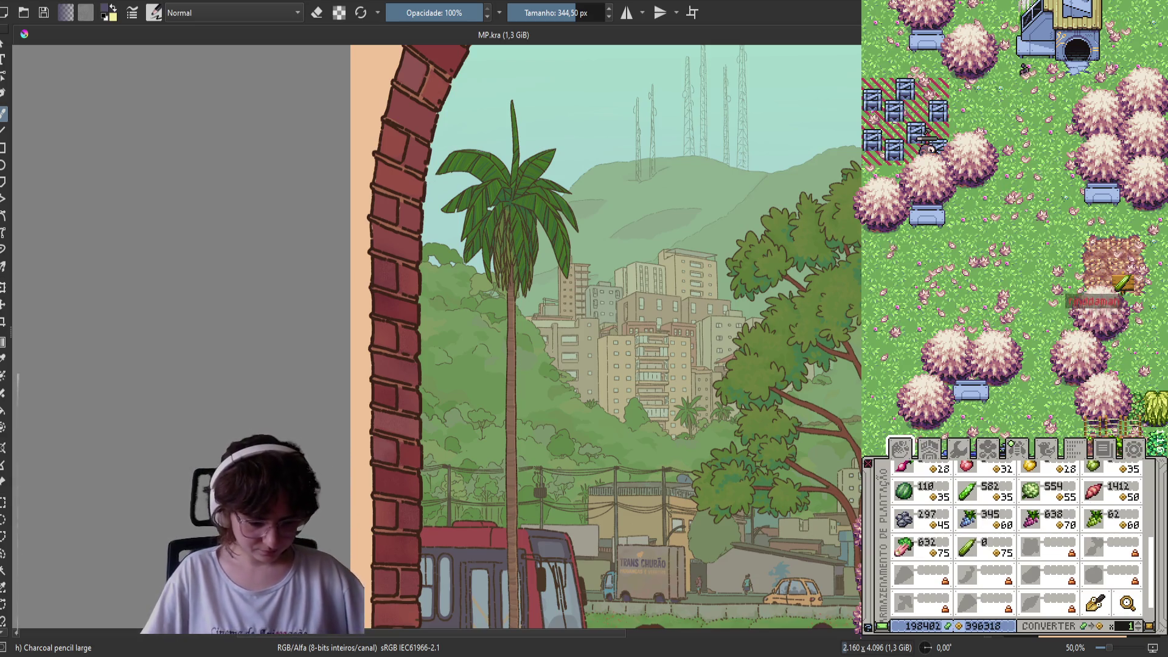
# Pan the map and buy another house from Construções, placing it on the farm
pyautogui.moveTo(936, 271); pyautogui.dragTo(927, 124)
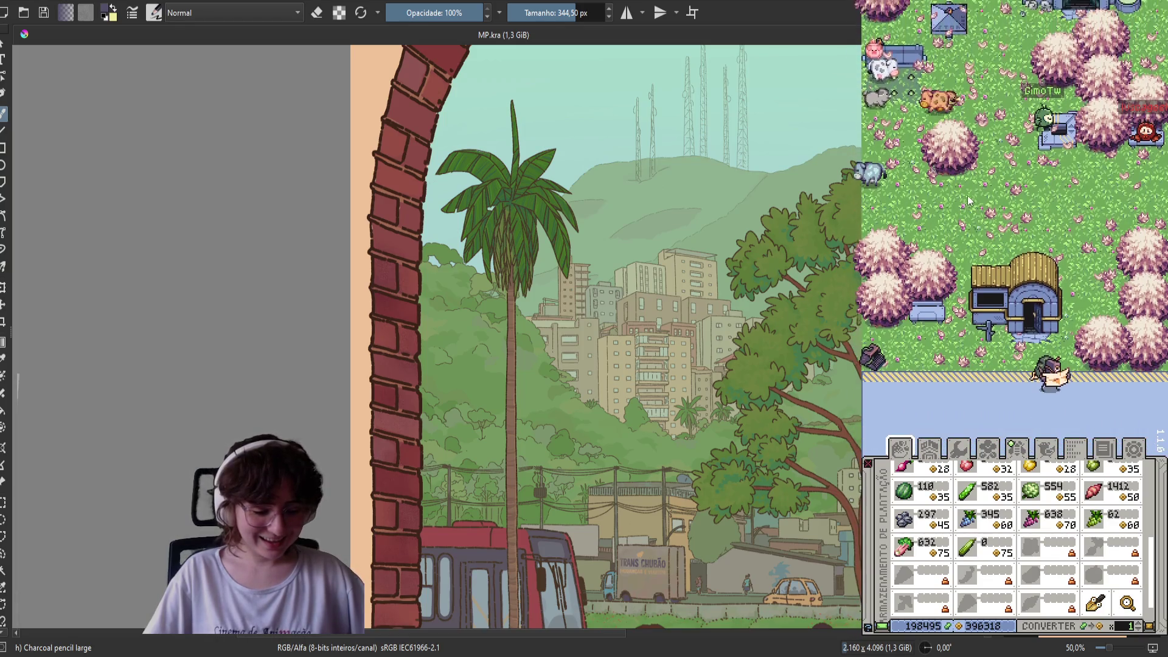
pyautogui.moveTo(987, 549)
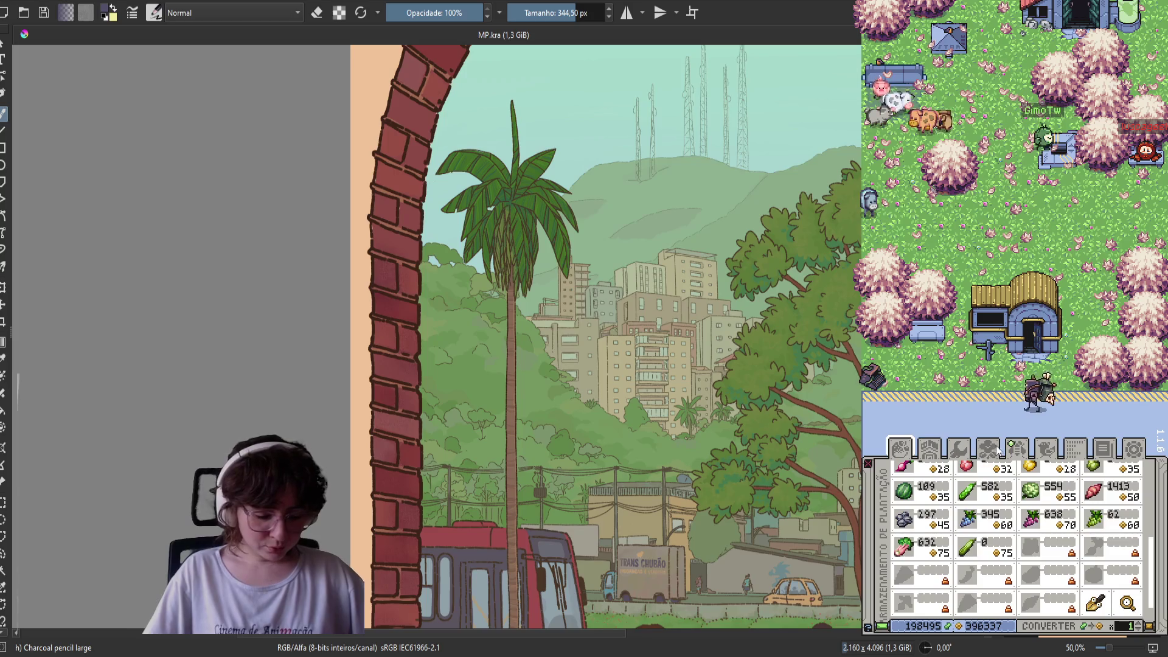
pyautogui.click(934, 453)
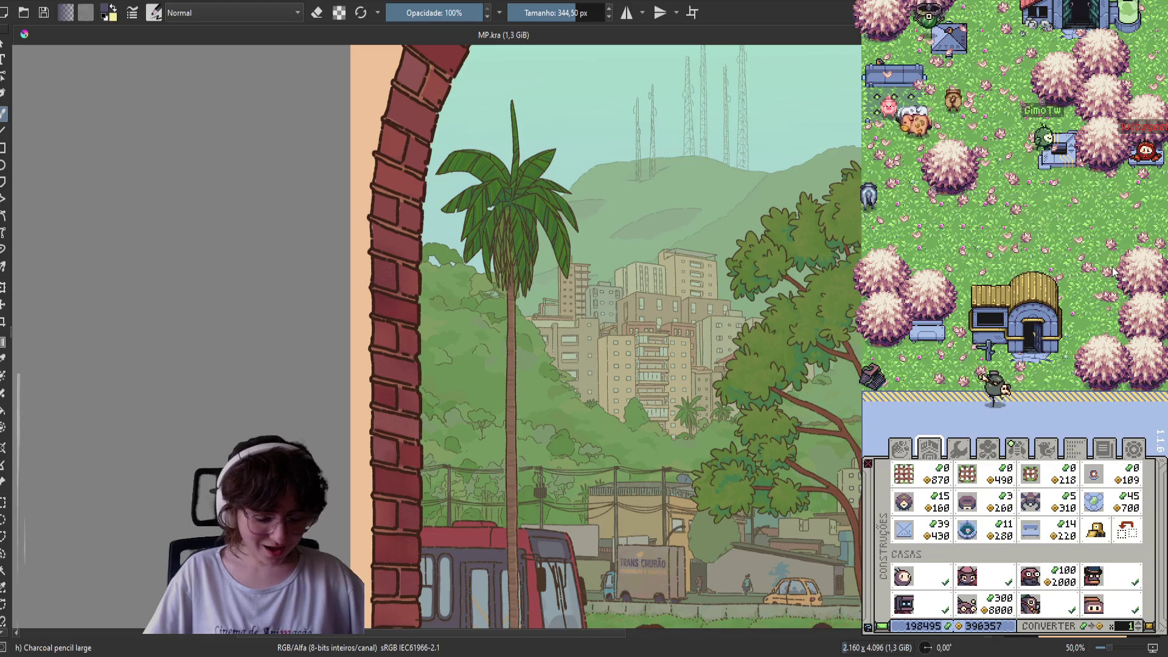
pyautogui.click(1127, 531)
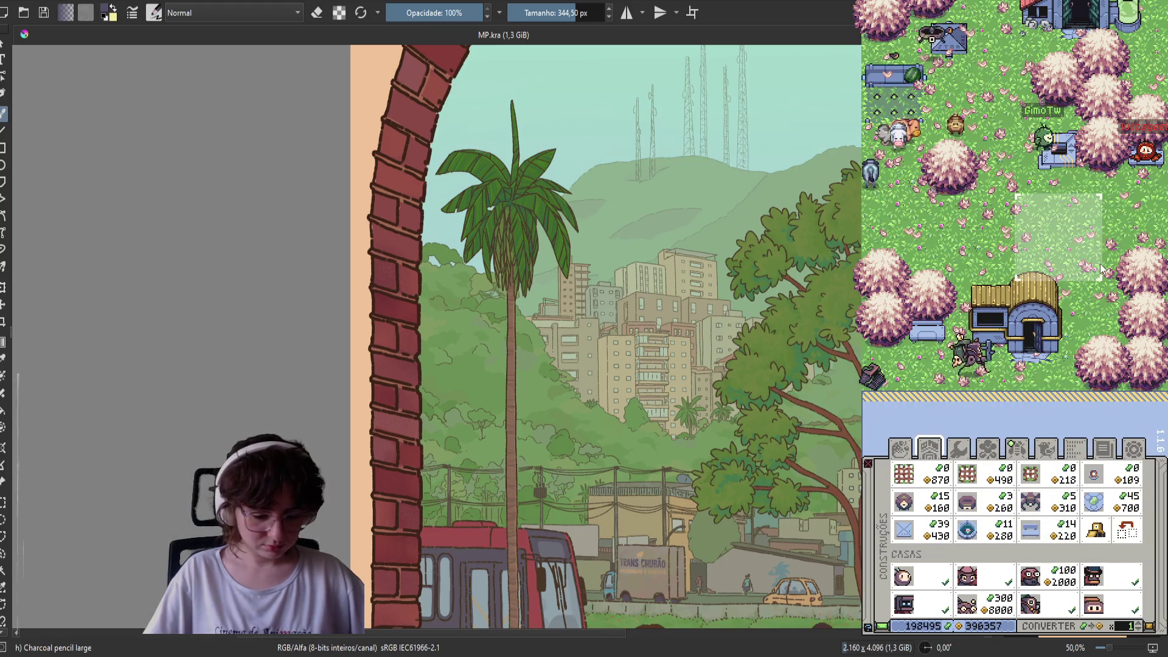
pyautogui.click(1106, 269)
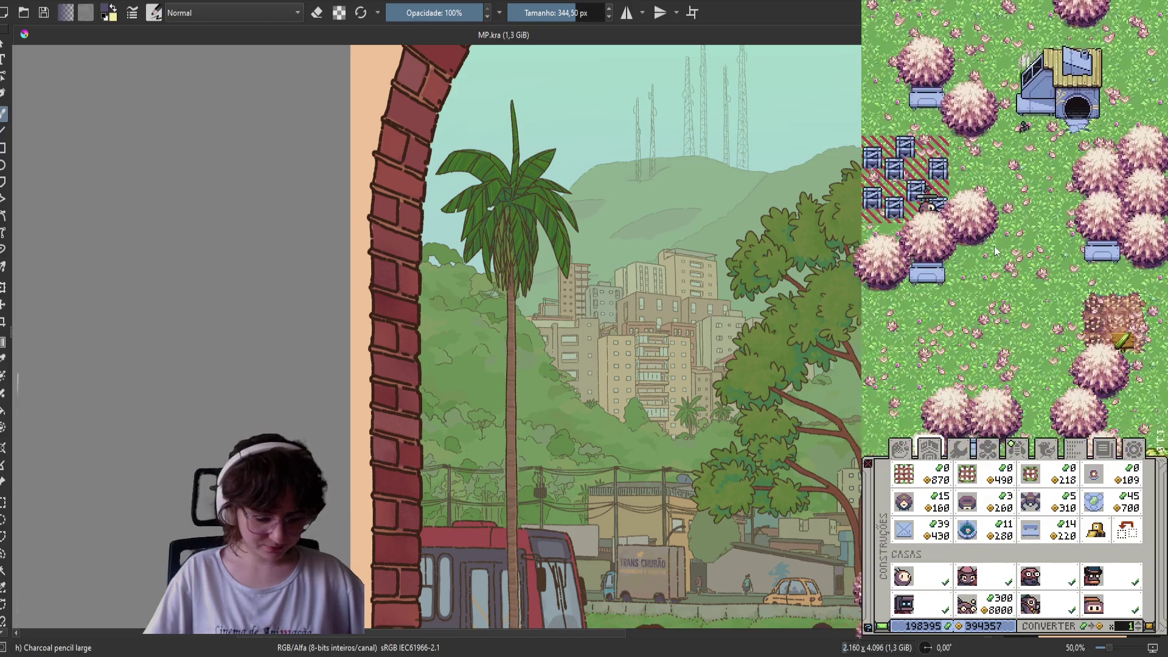
pyautogui.click(1042, 365)
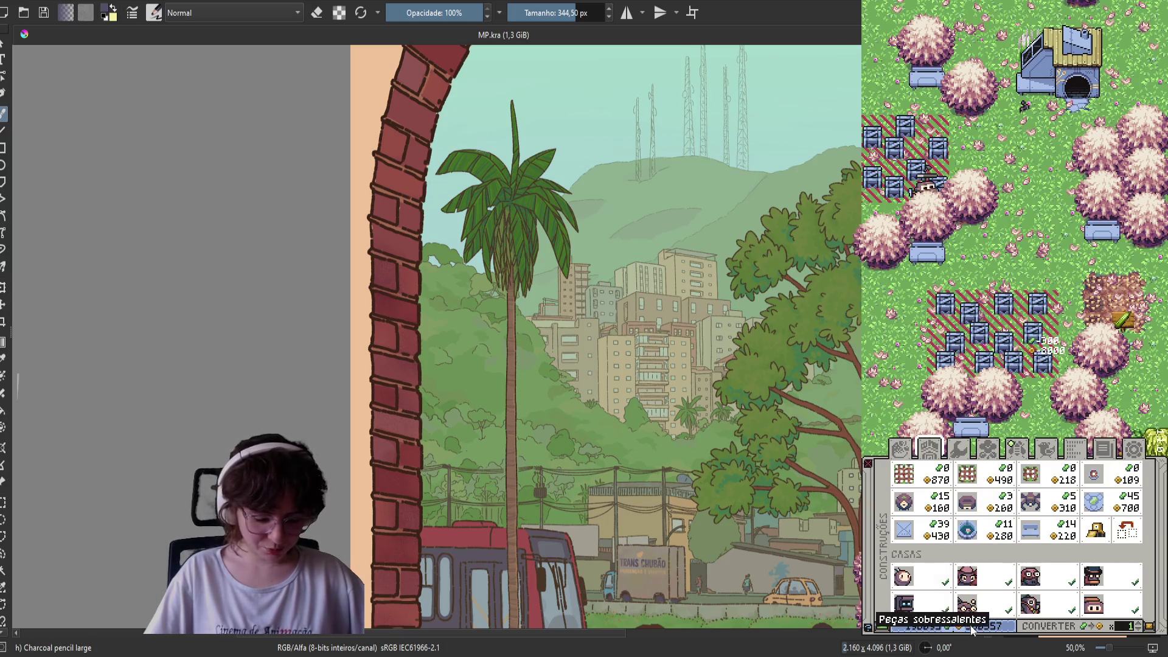
pyautogui.scroll(-5, 998, 487)
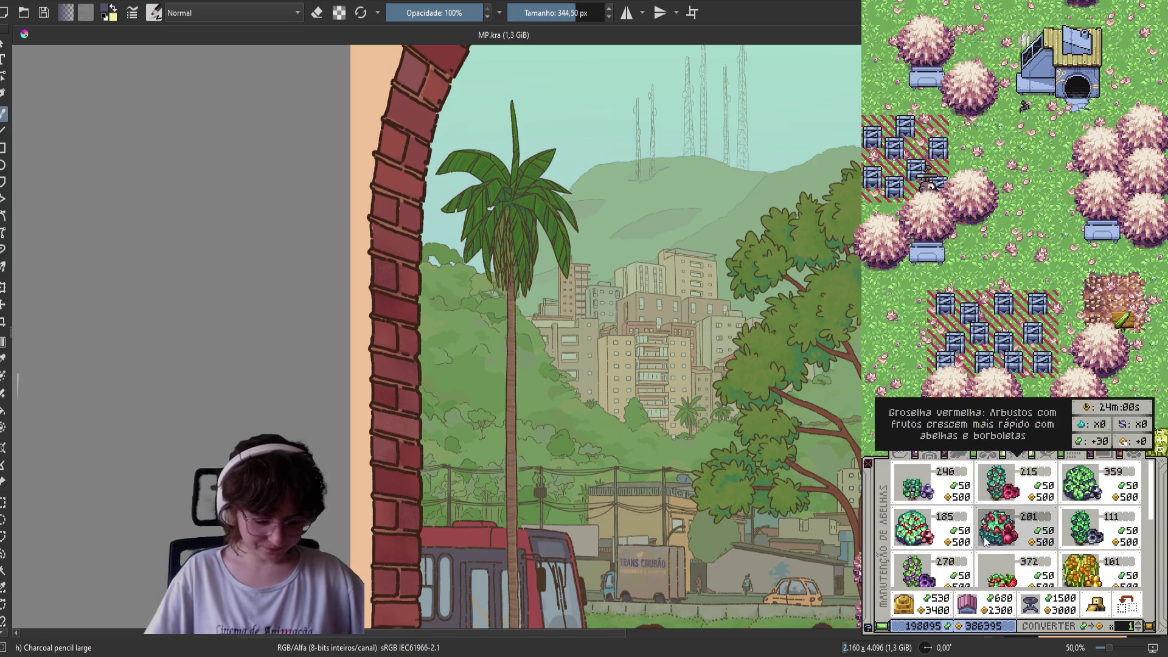
pyautogui.scroll(-1, 1058, 521)
pyautogui.click(1026, 505)
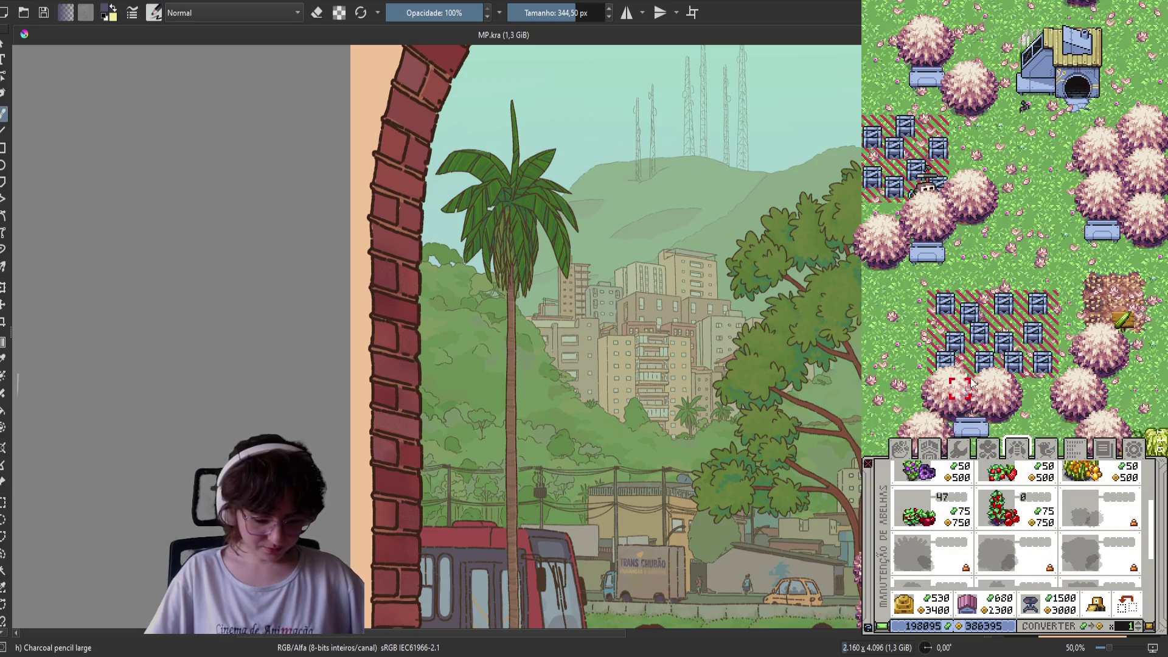
pyautogui.press('s')
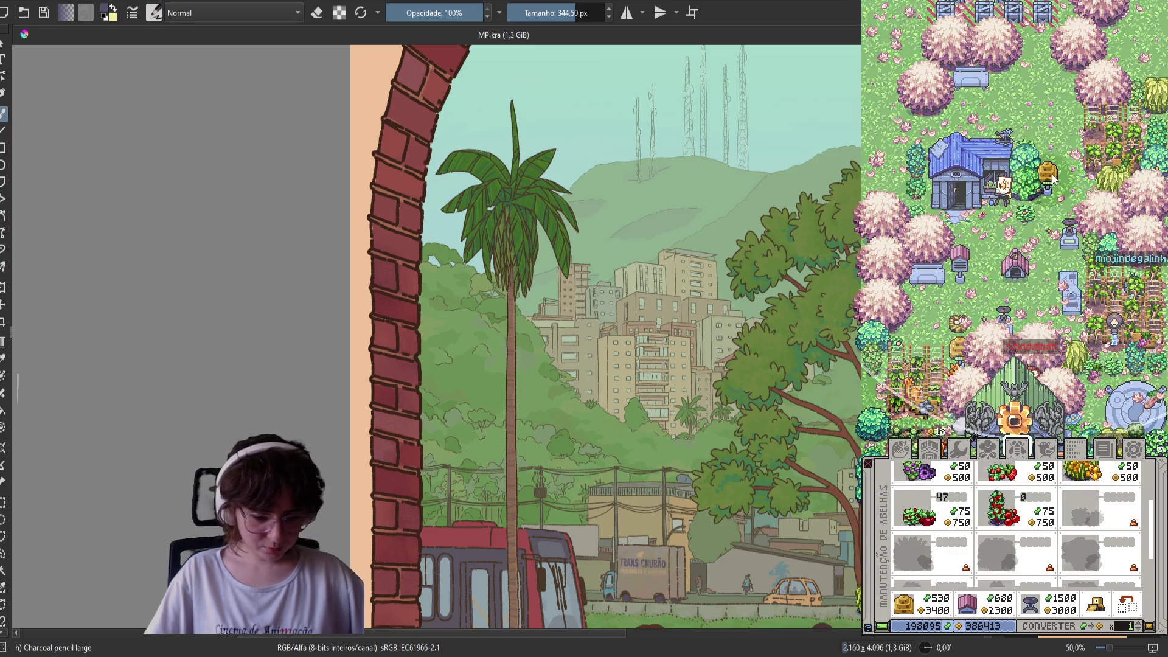
pyautogui.moveTo(1049, 175); pyautogui.dragTo(1043, 314)
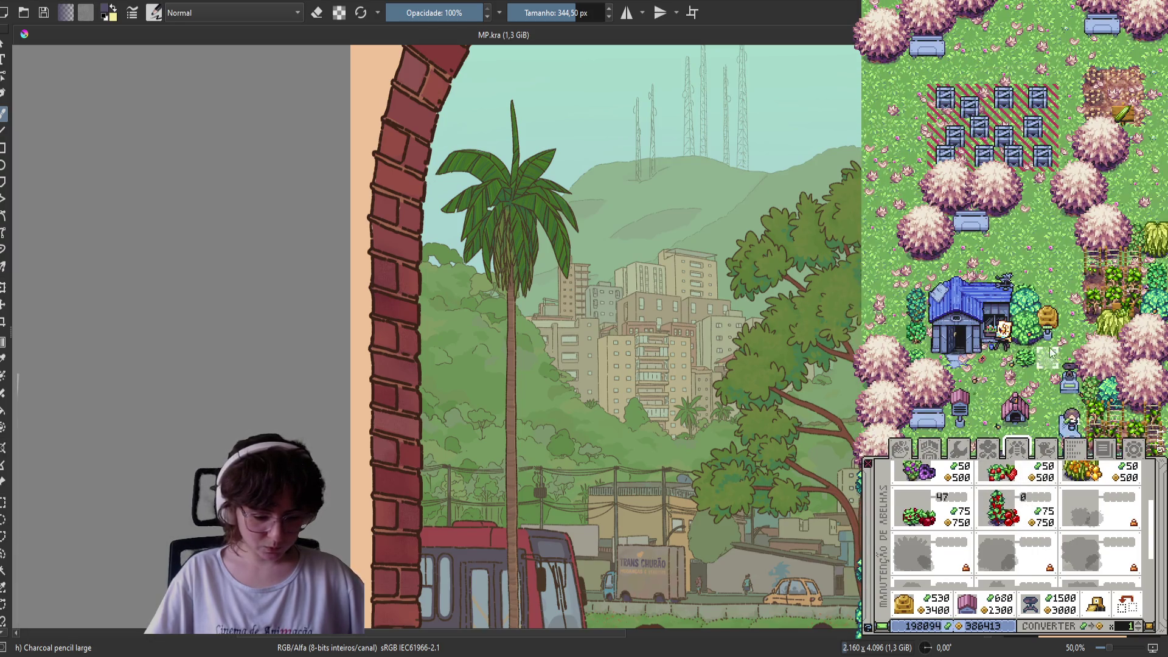
pyautogui.click(1107, 203)
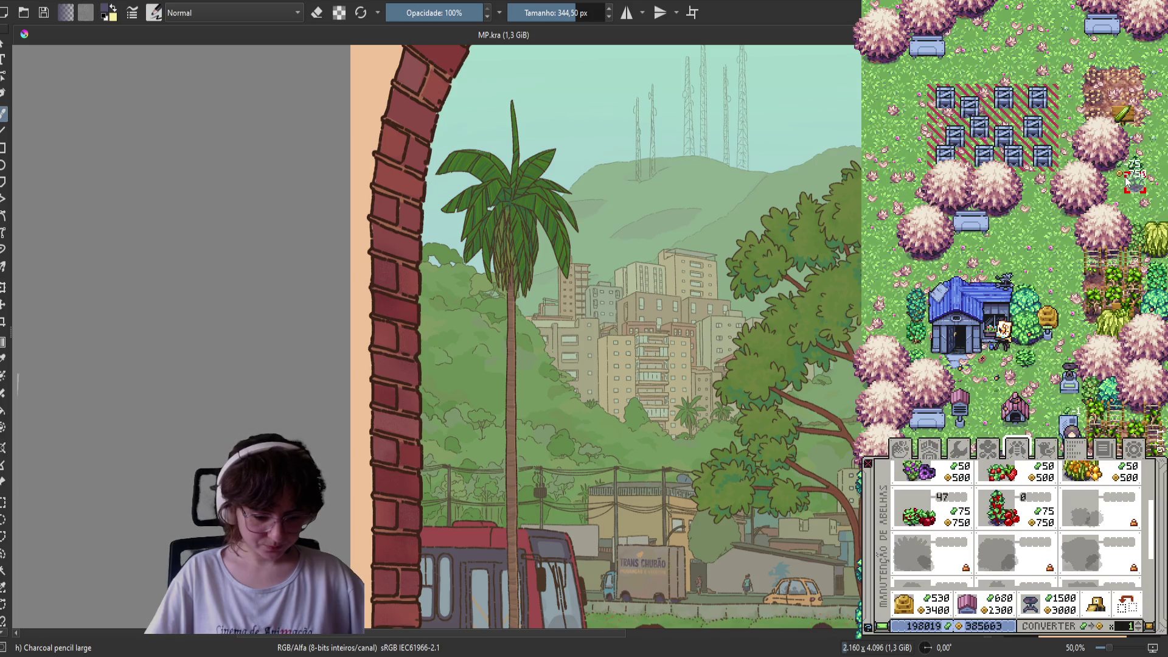
pyautogui.click(1109, 213)
pyautogui.click(1156, 112)
pyautogui.click(1156, 92)
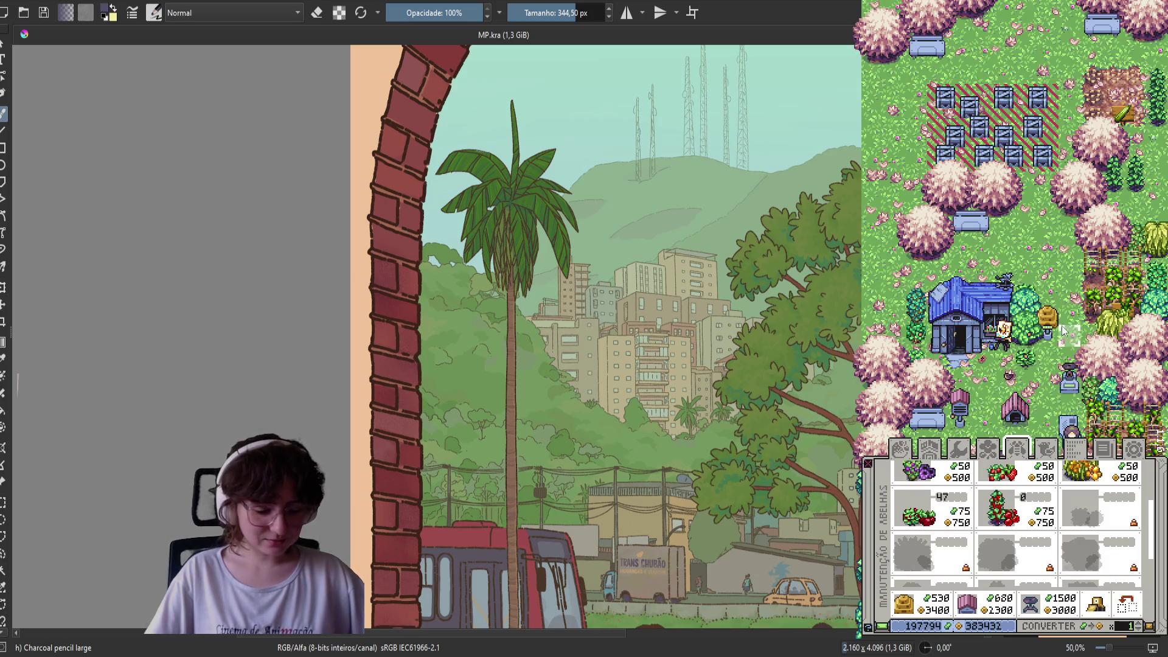
pyautogui.click(911, 205)
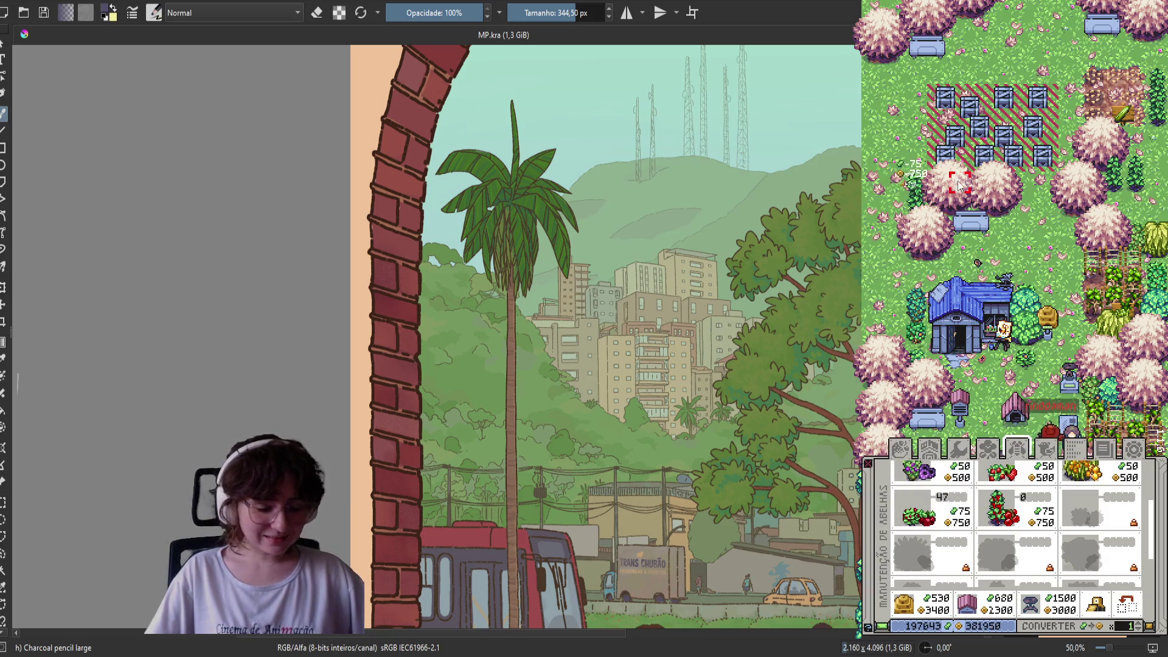
pyautogui.click(1135, 141)
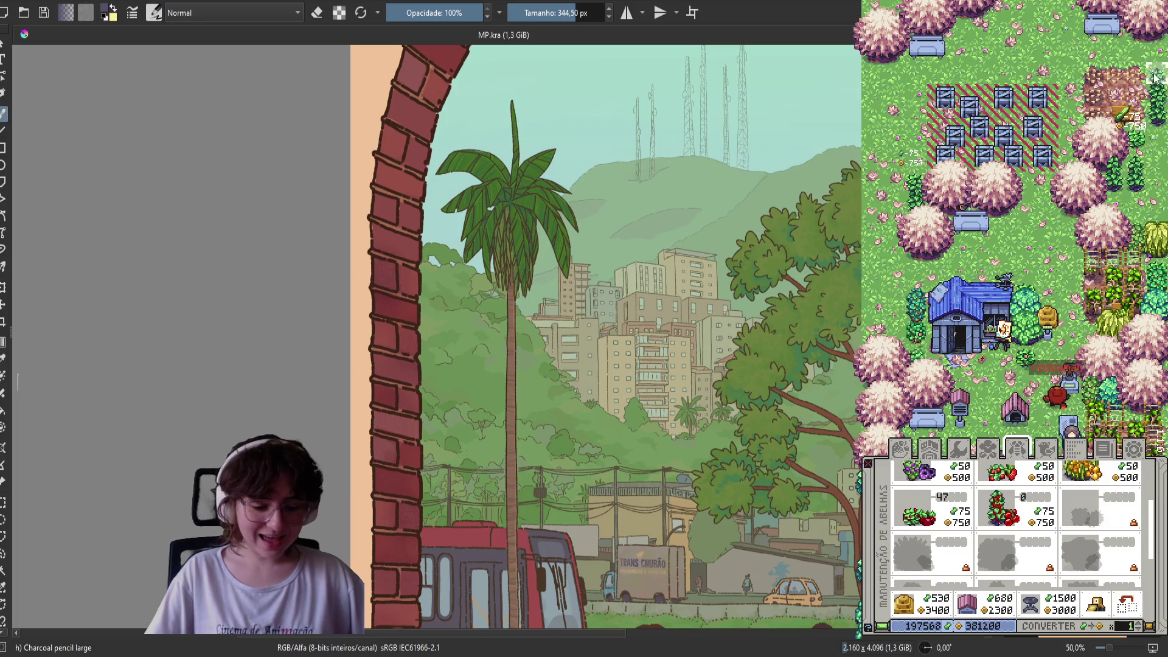
pyautogui.click(1161, 149)
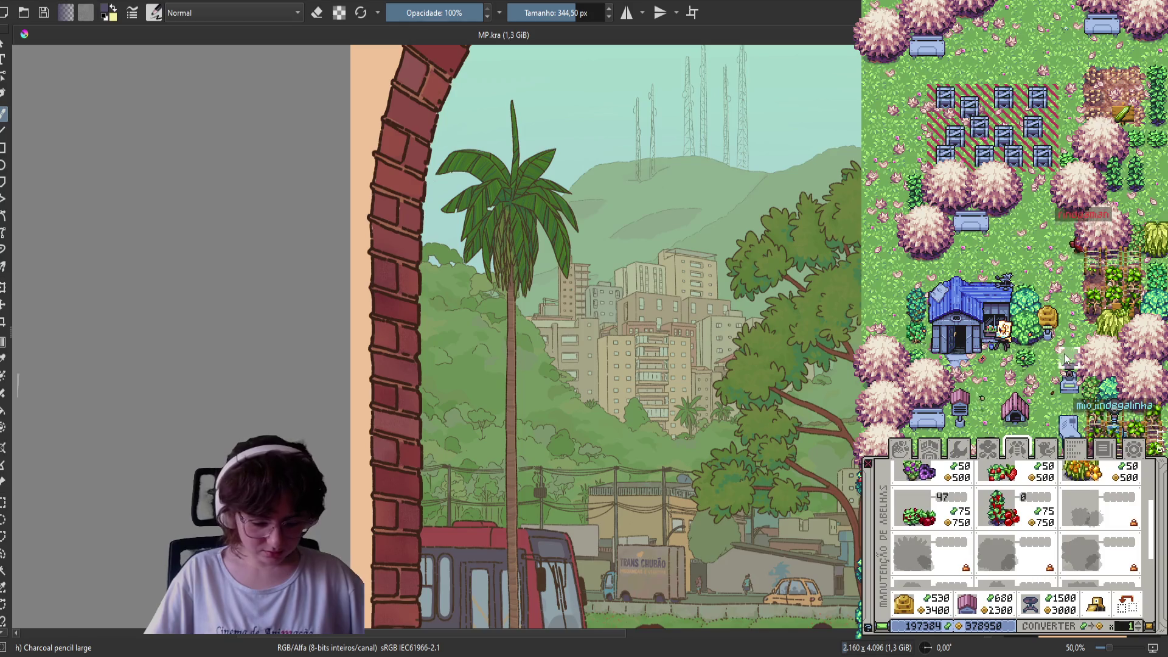
pyautogui.click(904, 332)
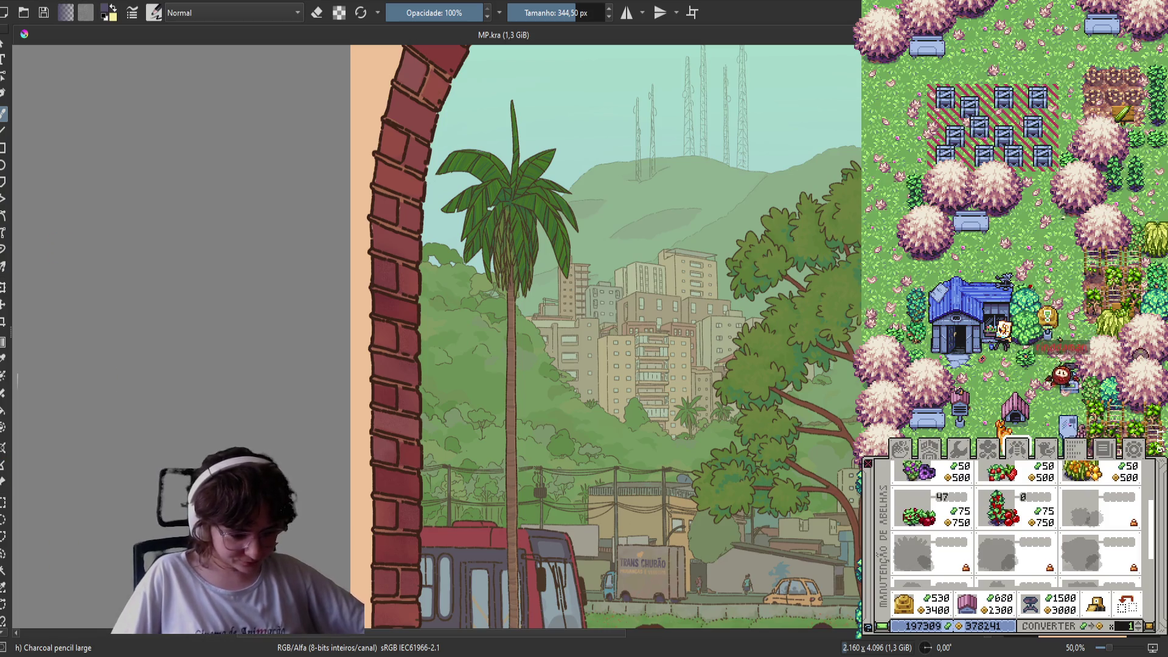
pyautogui.press('Escape')
pyautogui.press('s')
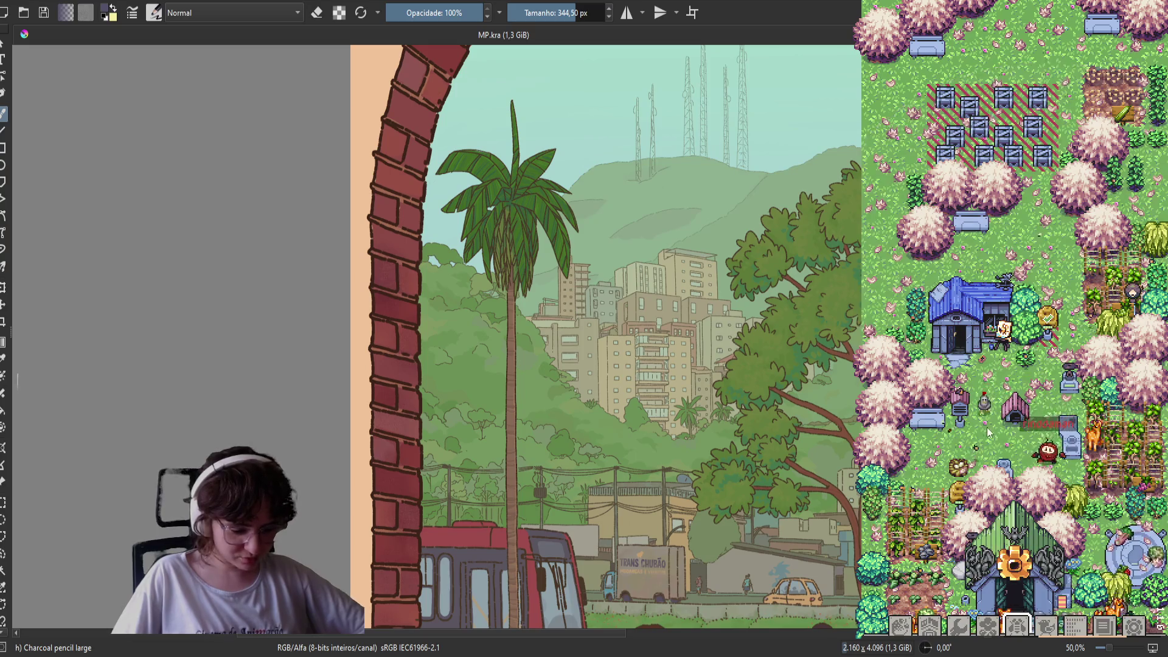
pyautogui.press('s')
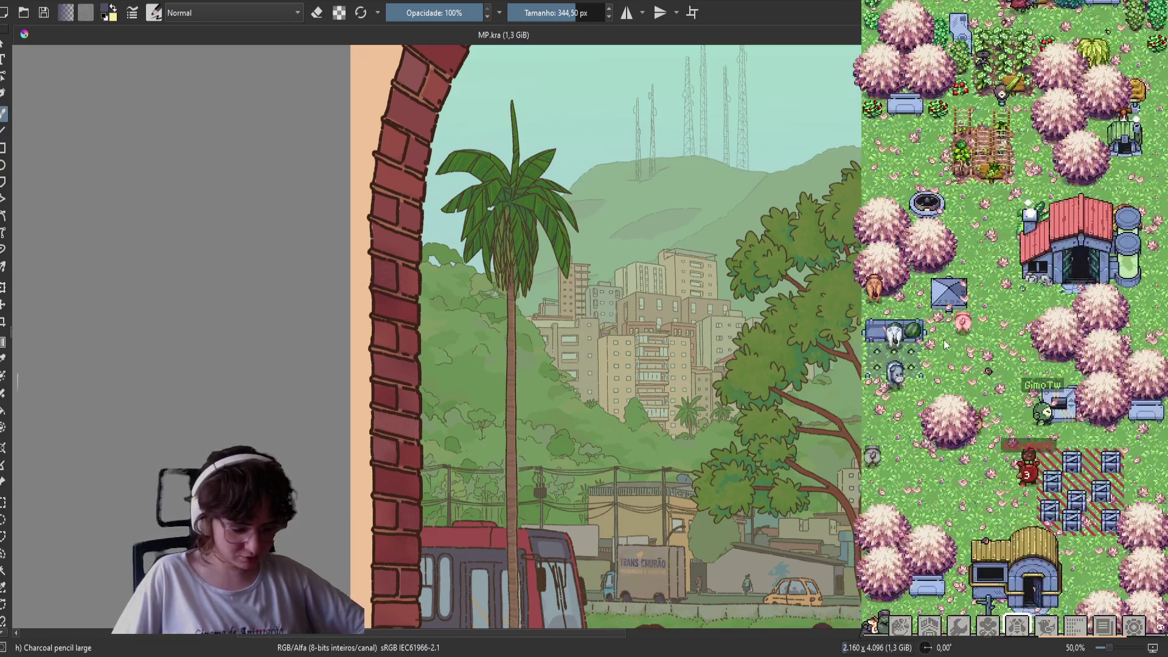
pyautogui.moveTo(966, 258); pyautogui.dragTo(882, 624)
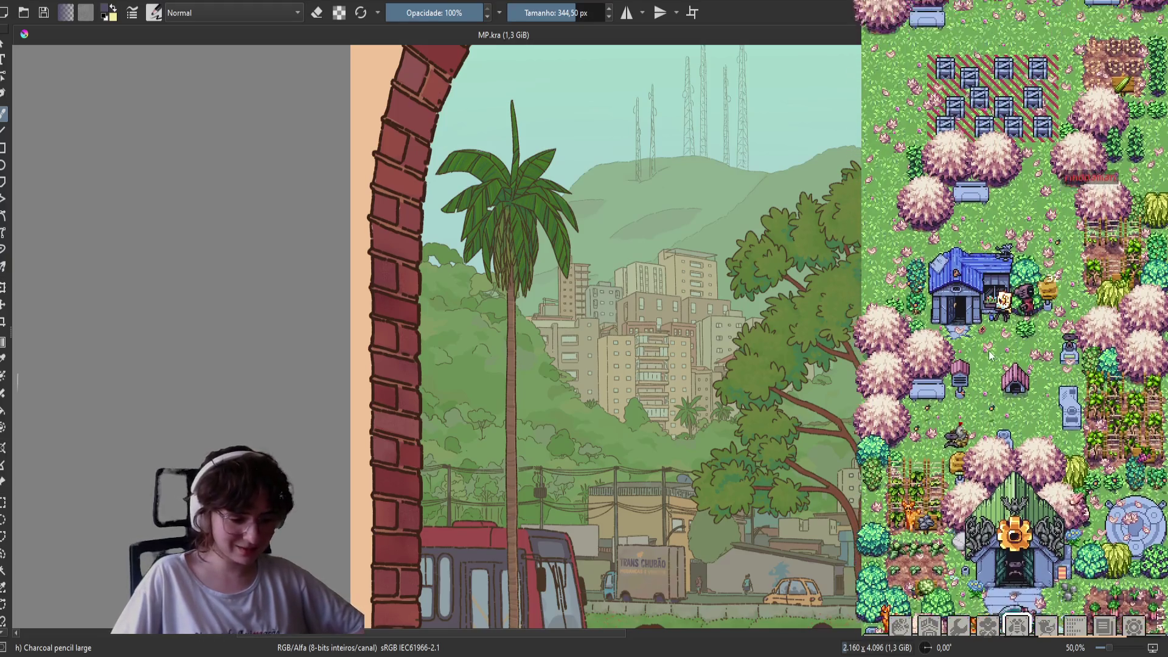
pyautogui.click(958, 627)
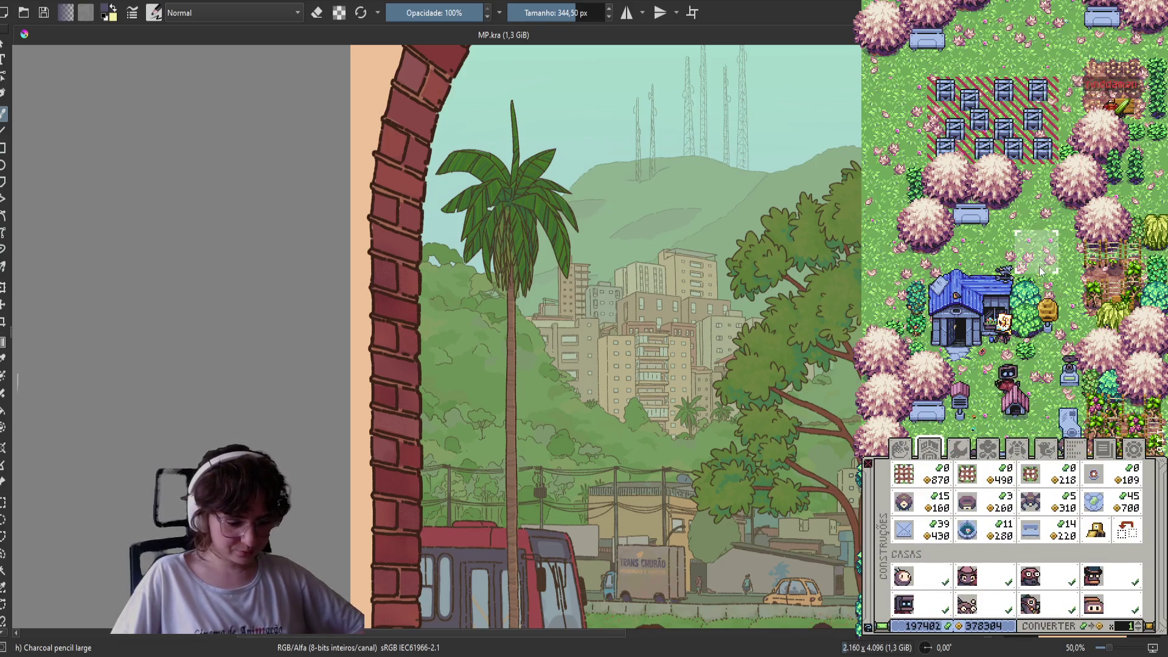
# Place a new crate building on the map above the blue house
pyautogui.click(1049, 246)
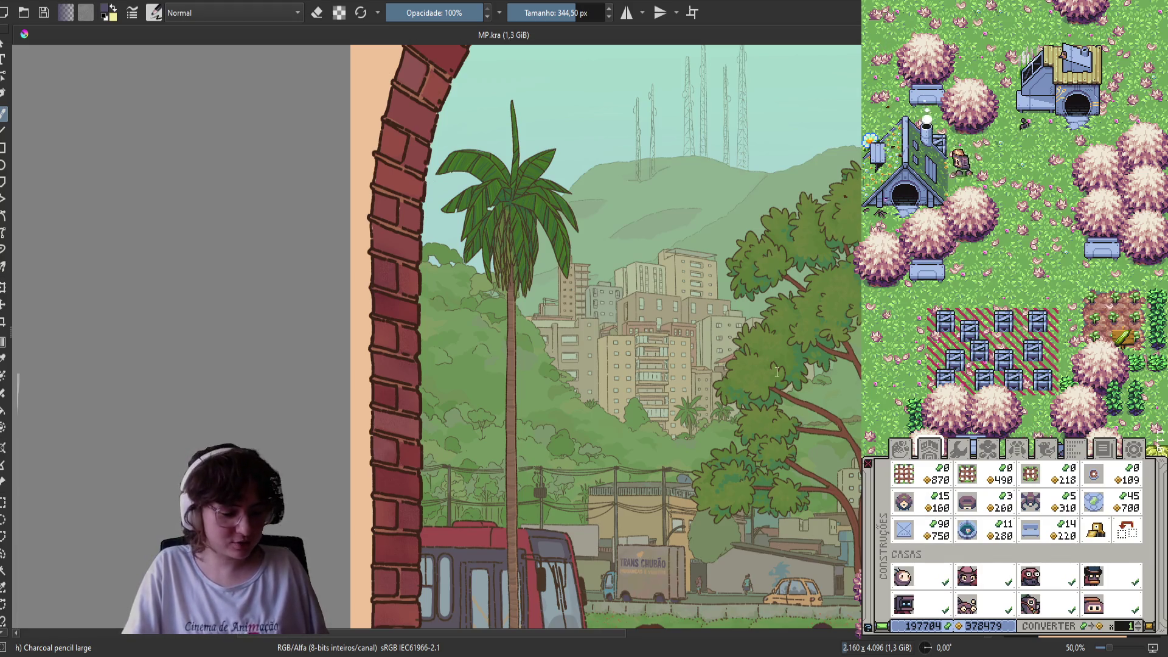
# Pan the farm map to another area with the Construções panel still open
pyautogui.moveTo(937, 396); pyautogui.dragTo(960, 94)
# Build an Espaço de cultivo 3x3 crop plot on the empty grass among the trees
pyautogui.scroll(-10, 960, 94)
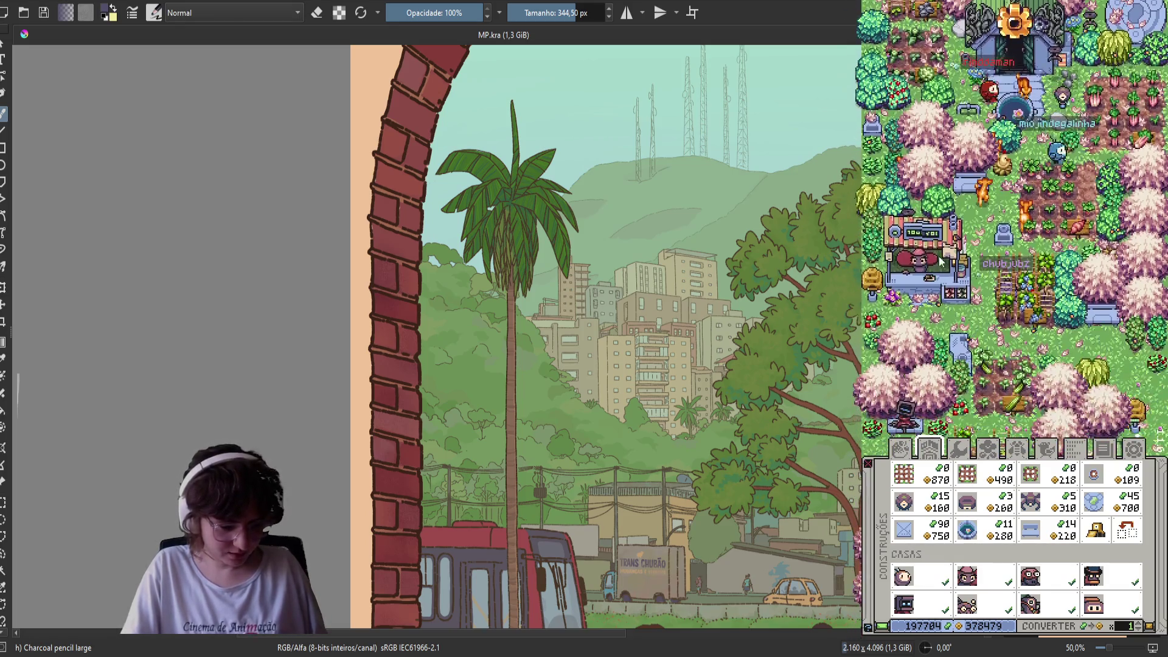
pyautogui.scroll(-10, 928, 163)
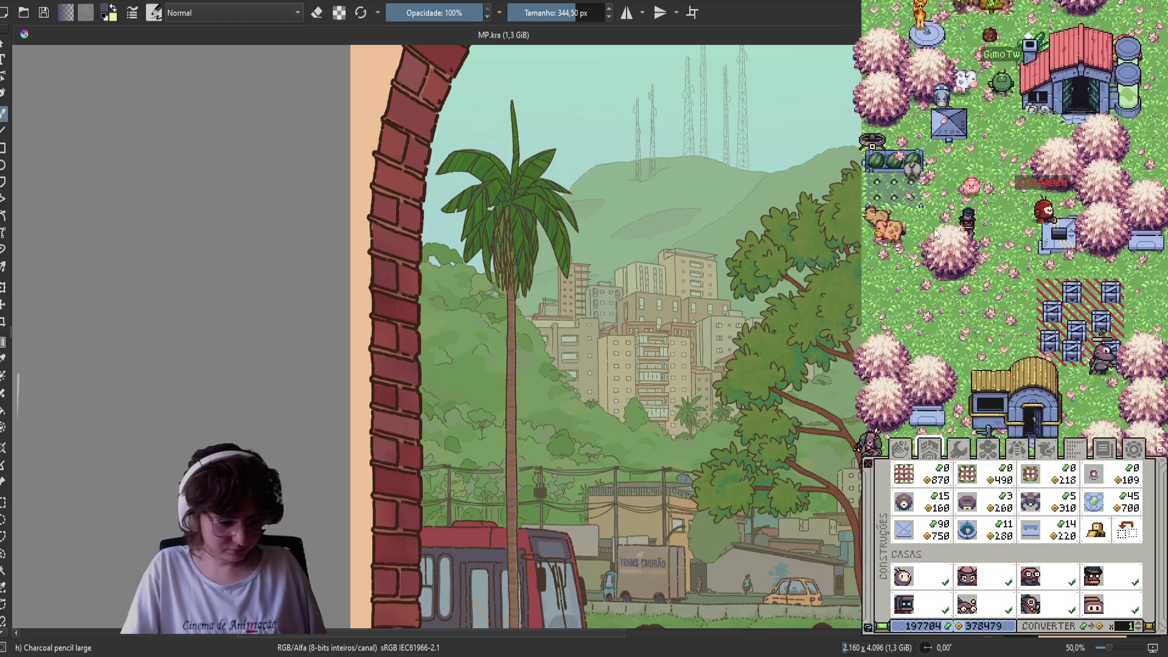
pyautogui.scroll(-10, 944, 152)
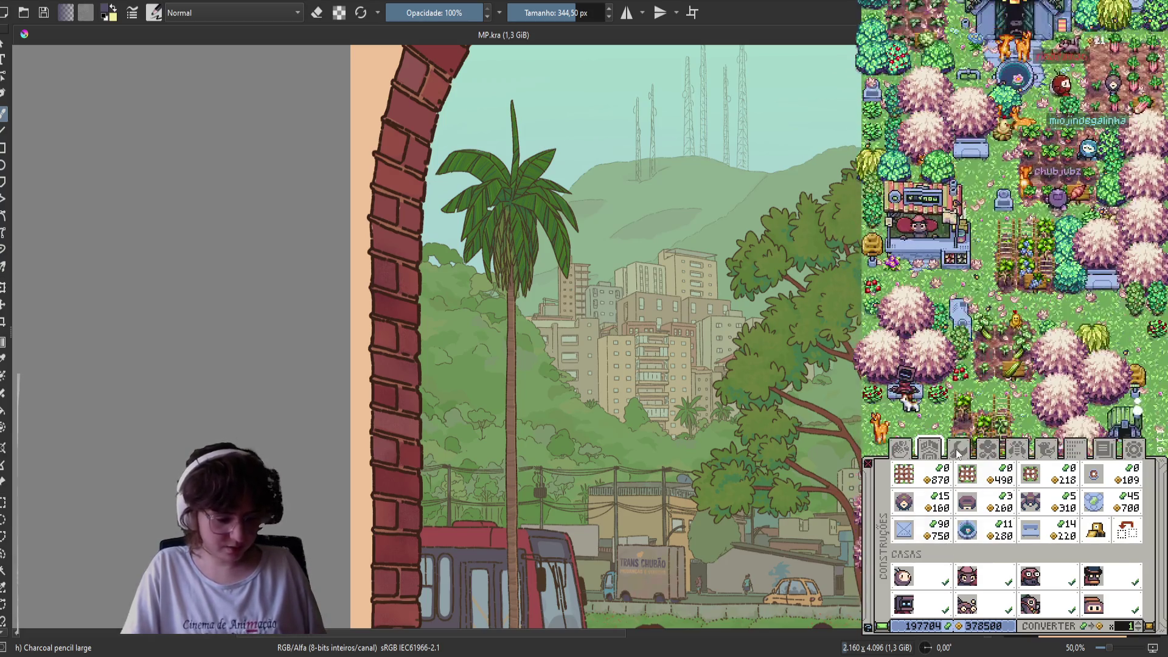
pyautogui.scroll(-10, 1010, 225)
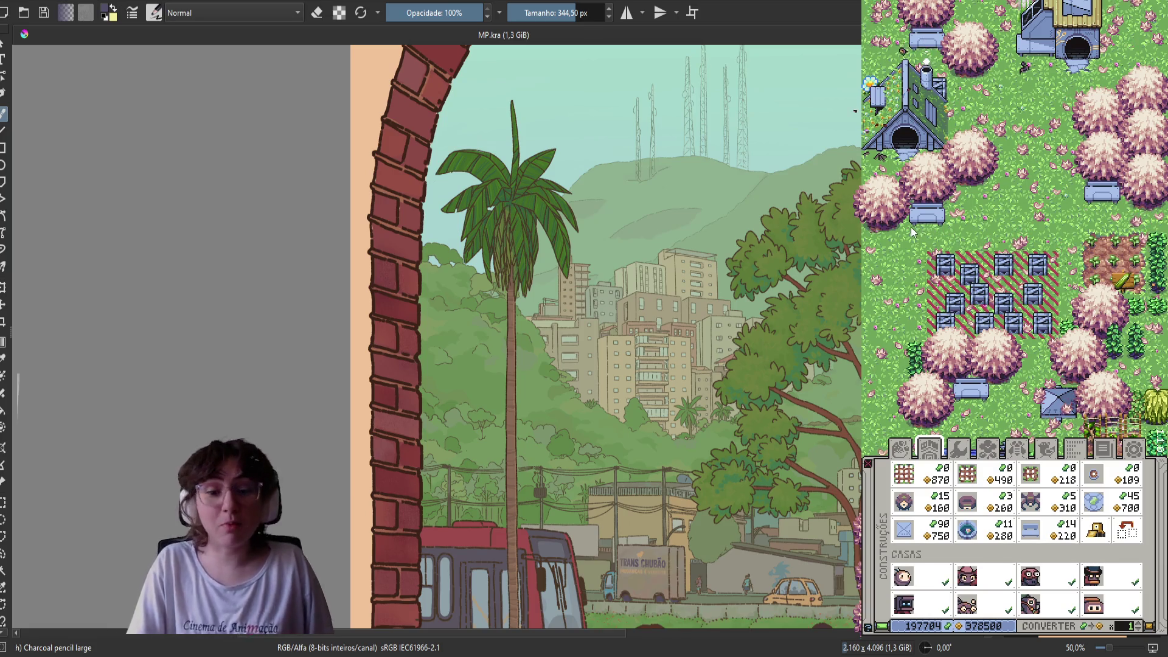
pyautogui.click(972, 476)
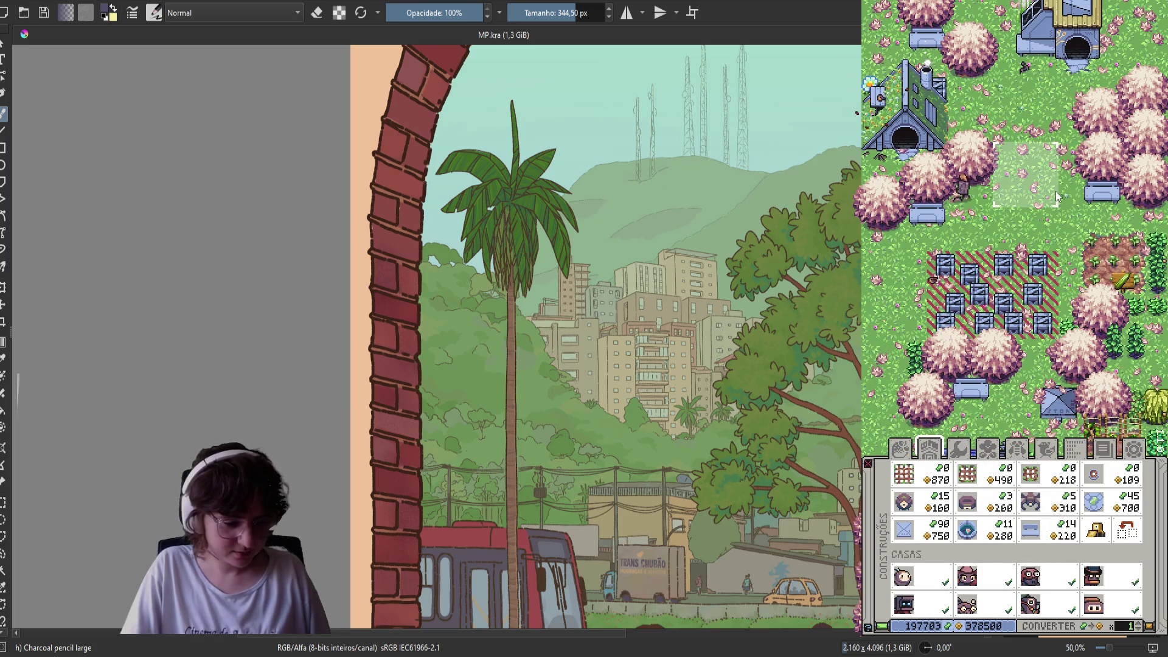
pyautogui.click(1064, 175)
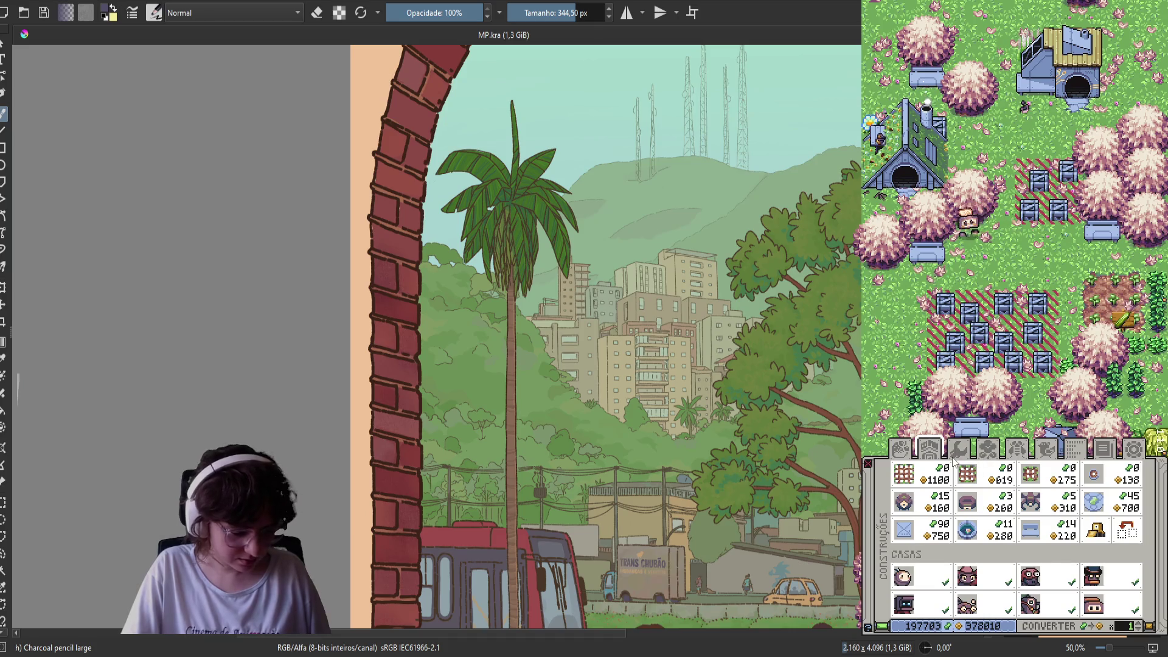
# Show the stored crops list and shift the view up
pyautogui.click(989, 450)
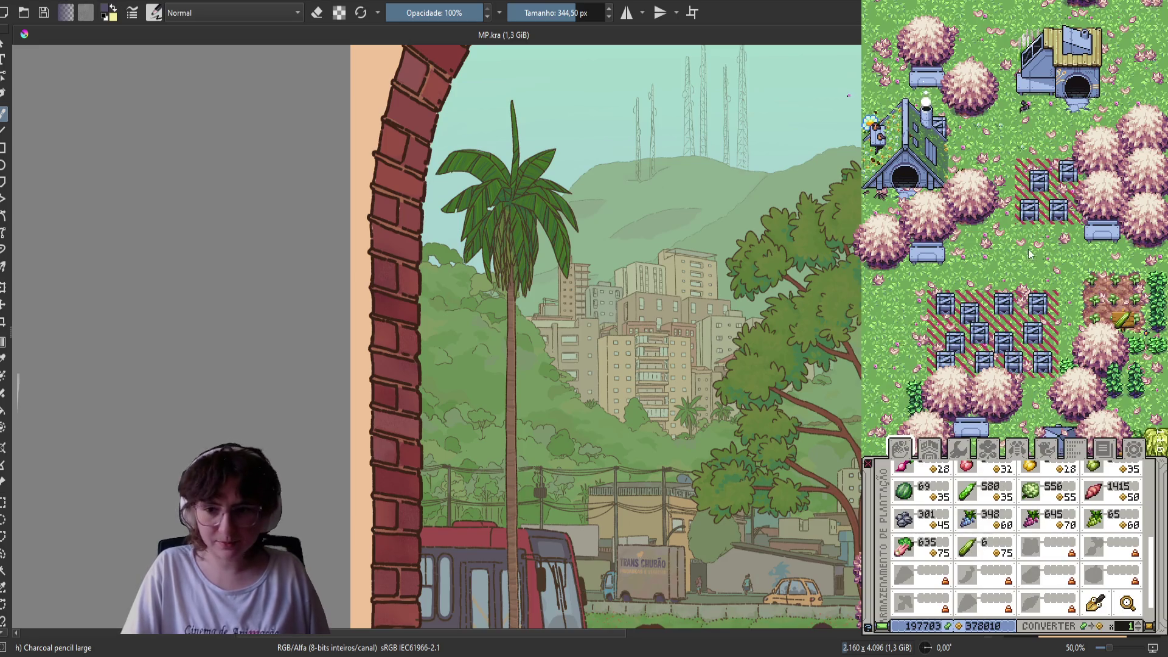
pyautogui.press('w')
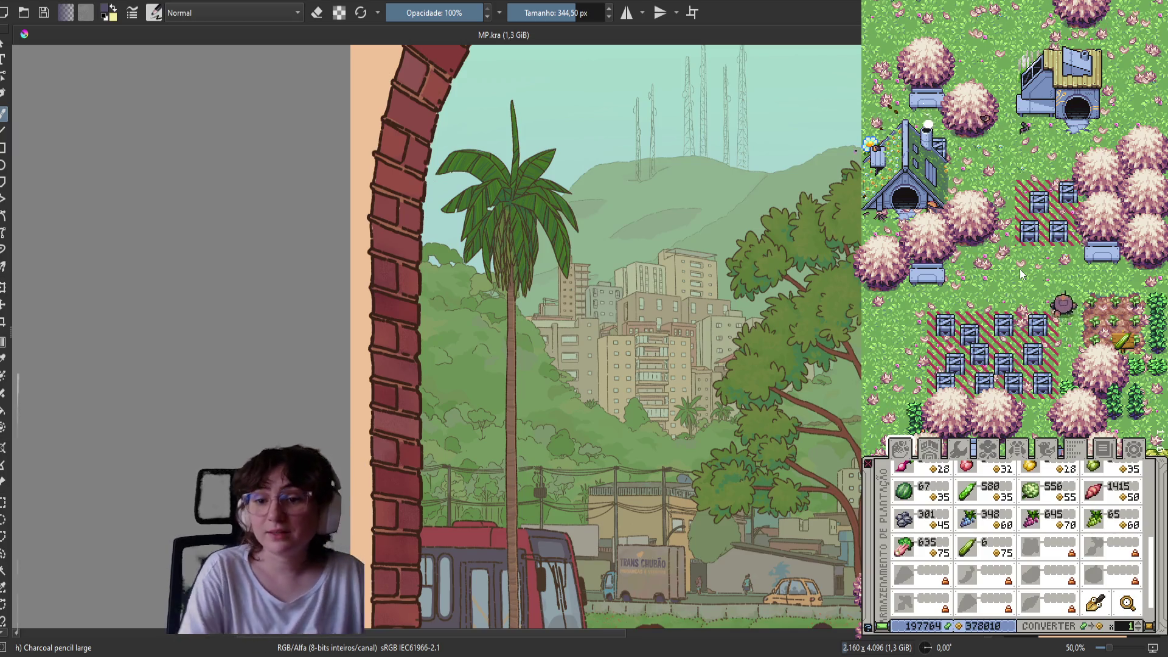
pyautogui.moveTo(612, 349); pyautogui.dragTo(533, 349)
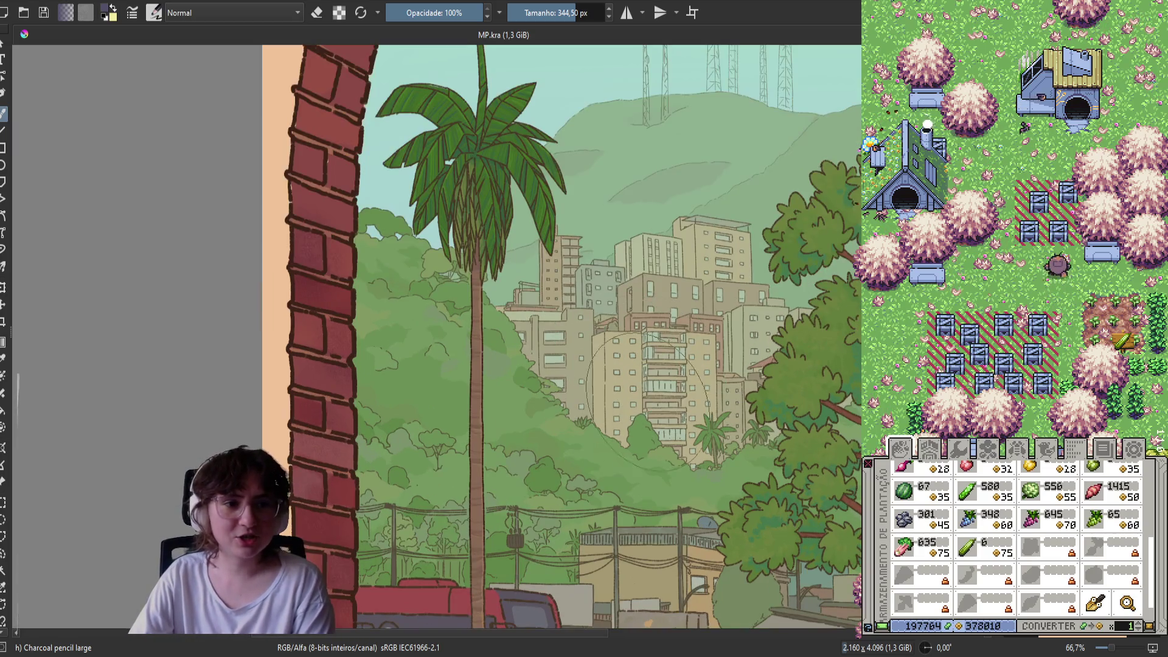
# Shade the bricks up the arch's left side and save MP.kra
pyautogui.moveTo(389, 365); pyautogui.dragTo(563, 383)
pyautogui.scroll(1, 564, 386)
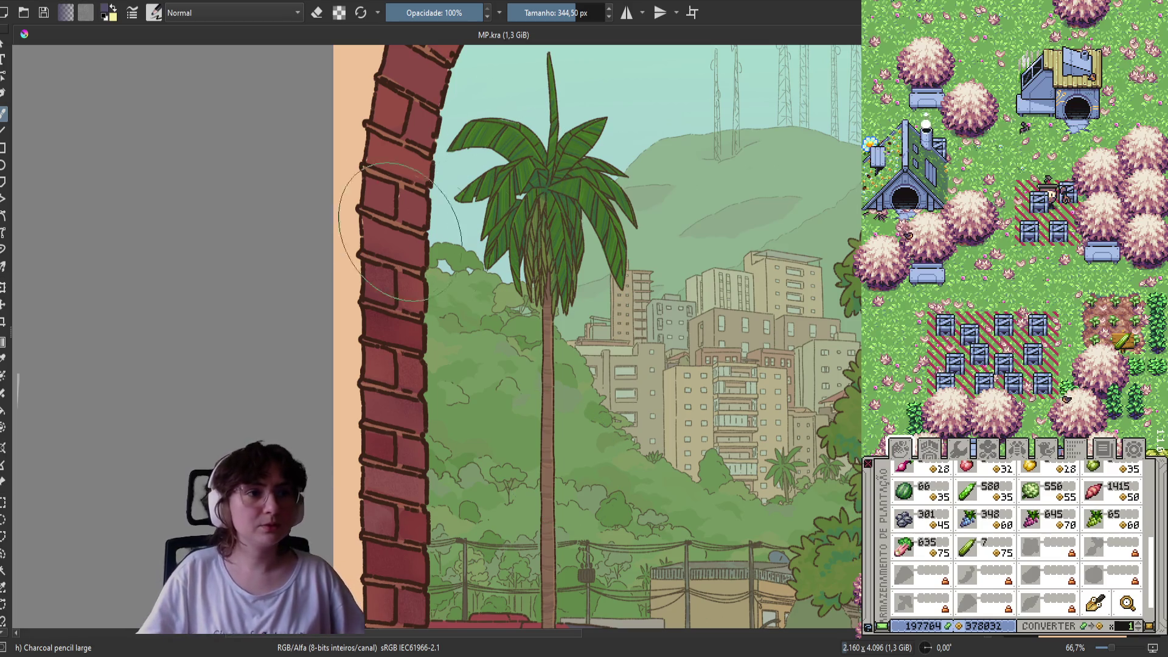
pyautogui.moveTo(393, 213); pyautogui.dragTo(398, 292)
pyautogui.hotkey('ctrl', 's')
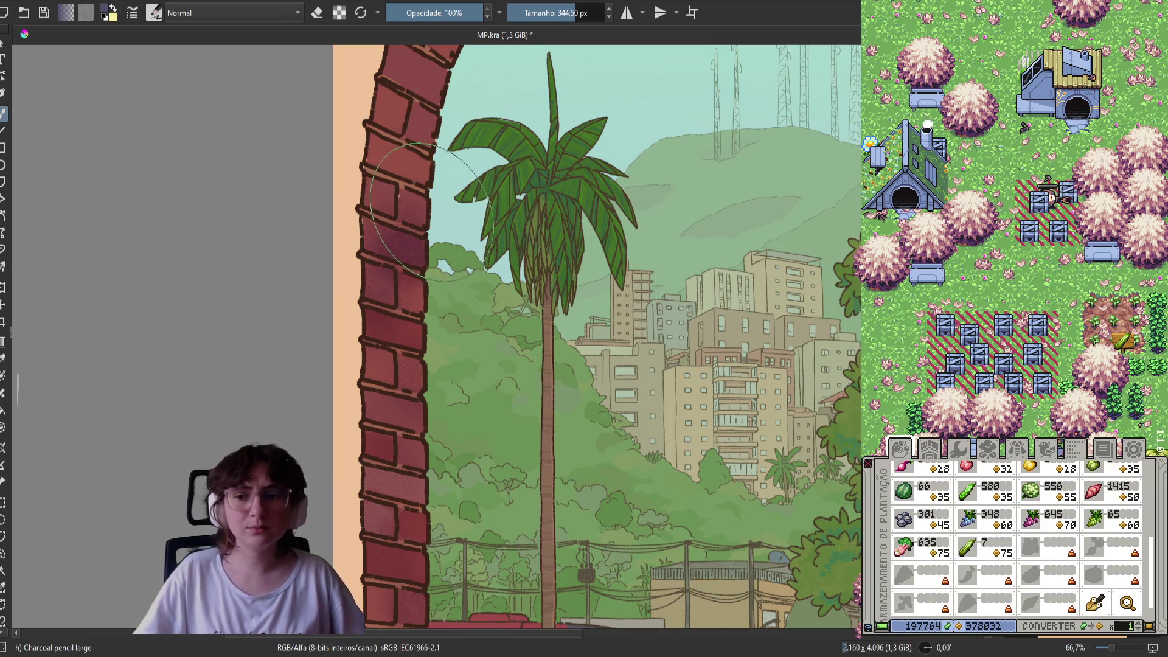
pyautogui.moveTo(438, 186)
pyautogui.mouseDown()
pyautogui.moveTo(408, 240)
pyautogui.moveTo(371, 194)
pyautogui.moveTo(383, 219)
pyautogui.moveTo(400, 207)
pyautogui.moveTo(347, 205)
pyautogui.moveTo(396, 201)
pyautogui.moveTo(413, 158)
pyautogui.moveTo(510, 61)
pyautogui.mouseUp()
# Lower brush opacity to 48% and lightly shade the bricks toward the arch top
pyautogui.moveTo(459, 18); pyautogui.dragTo(433, 18)
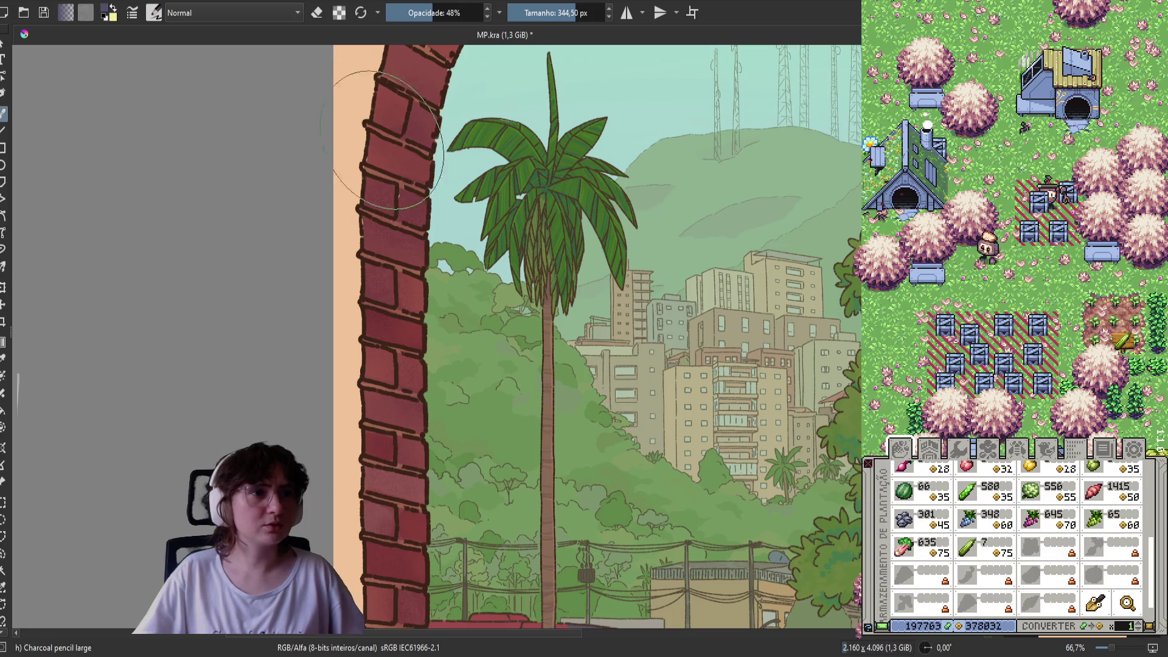
pyautogui.moveTo(389, 97); pyautogui.dragTo(426, 219)
pyautogui.moveTo(430, 179)
pyautogui.mouseDown()
pyautogui.moveTo(429, 195)
pyautogui.moveTo(414, 121)
pyautogui.moveTo(457, 94)
pyautogui.mouseUp()
pyautogui.moveTo(482, 144)
pyautogui.mouseDown()
pyautogui.moveTo(438, 229)
pyautogui.moveTo(466, 234)
pyautogui.mouseUp()
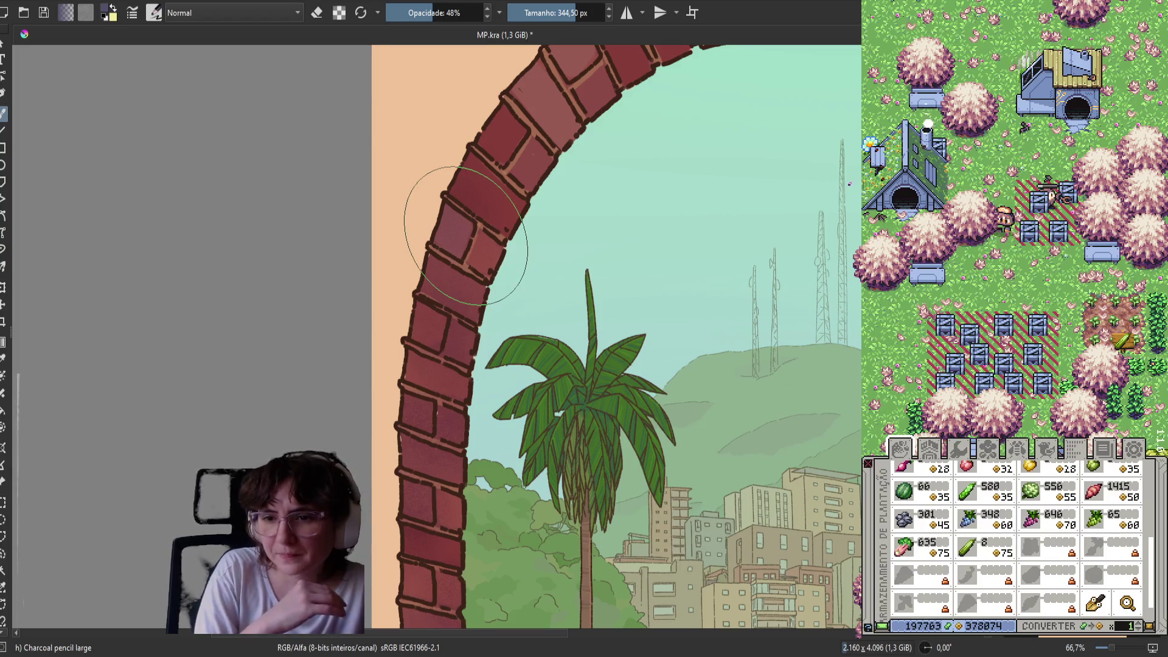
pyautogui.scroll(3, 469, 237)
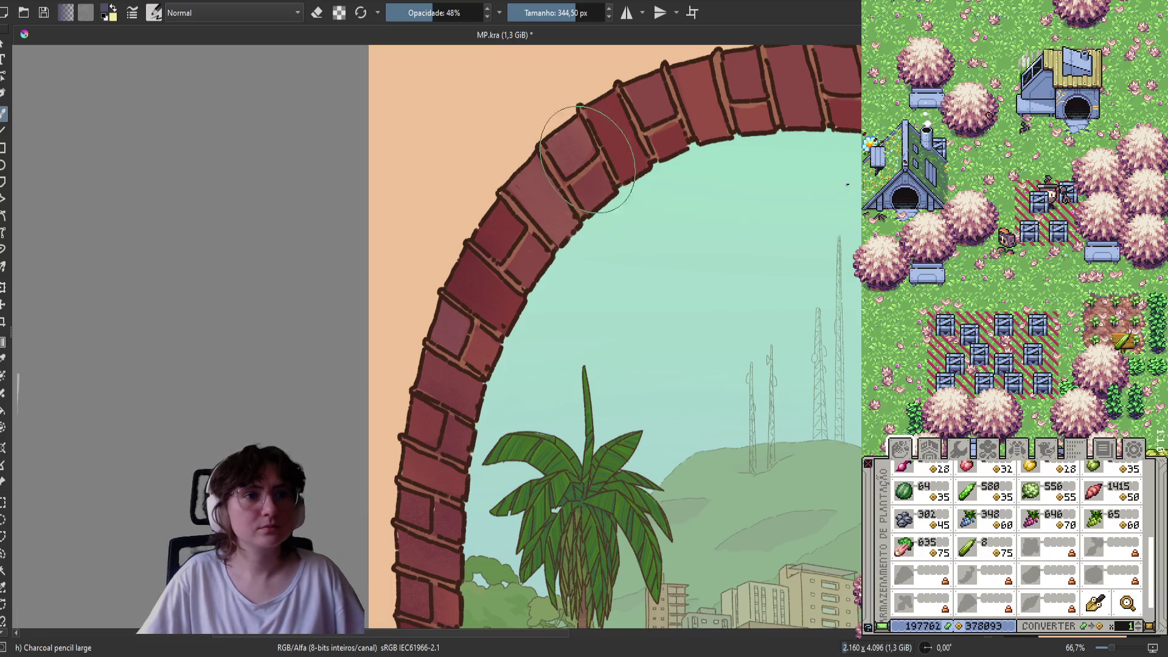
pyautogui.moveTo(631, 79); pyautogui.dragTo(545, 121)
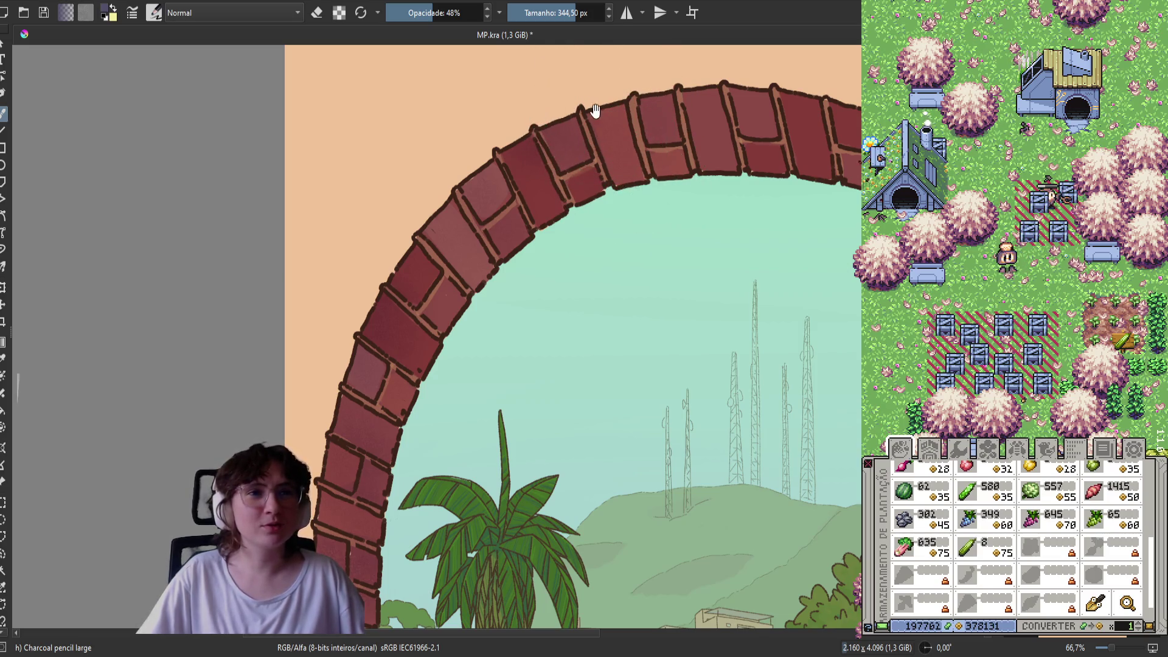
pyautogui.moveTo(597, 111); pyautogui.dragTo(550, 149)
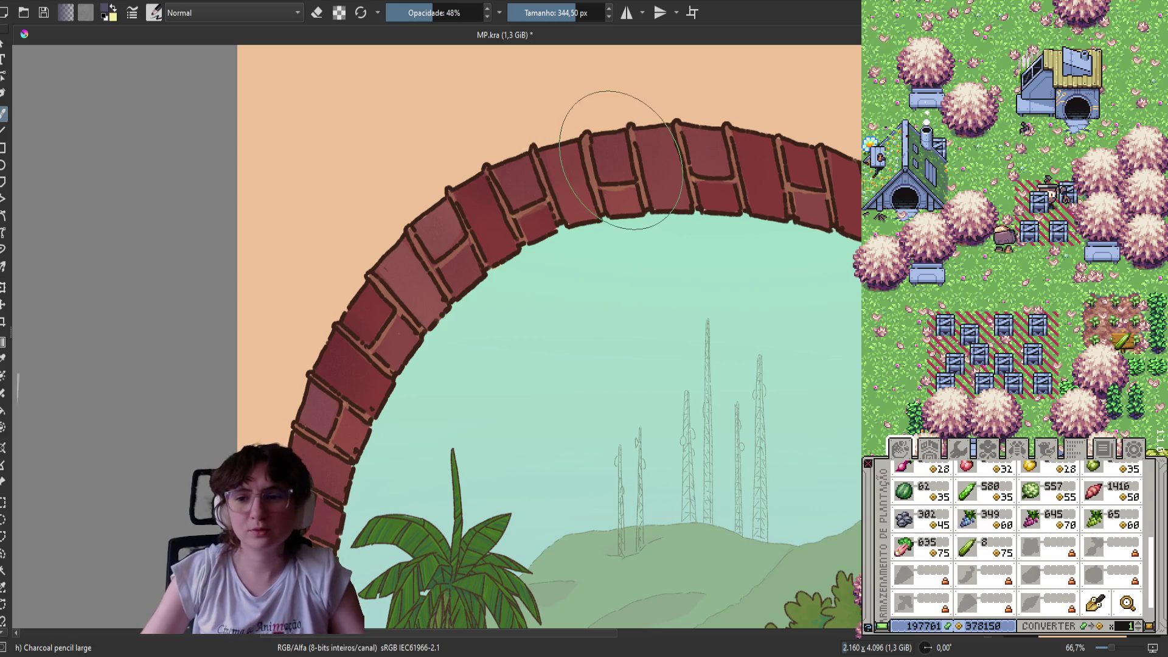
pyautogui.hscroll(4, 581, 125)
pyautogui.scroll(1, 581, 125)
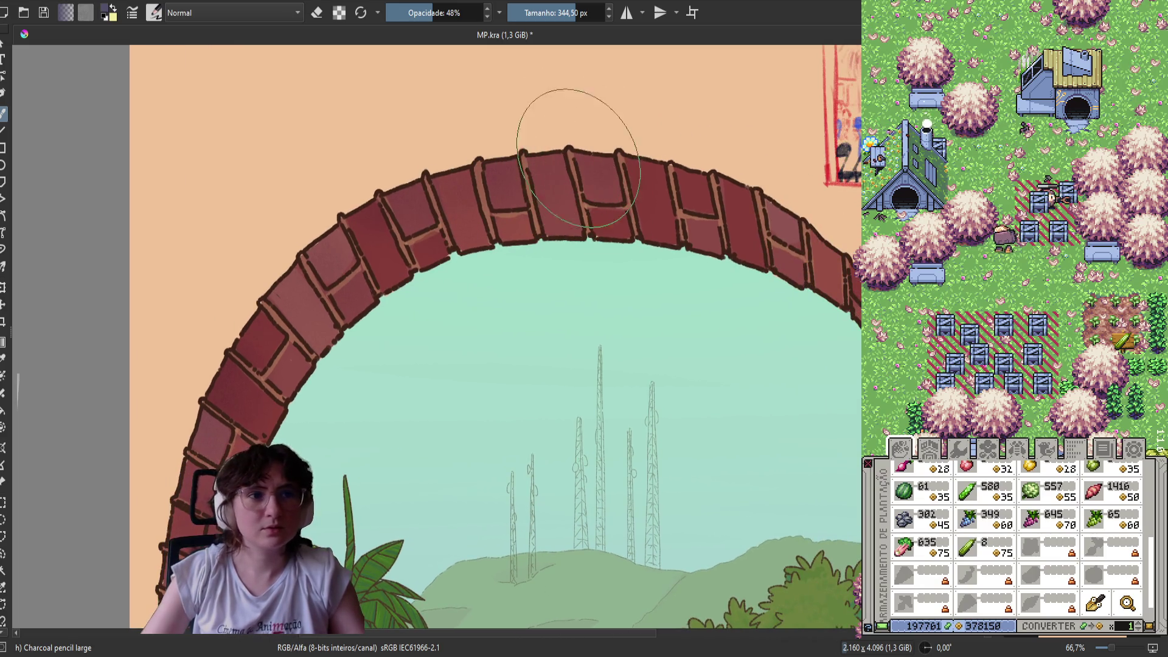